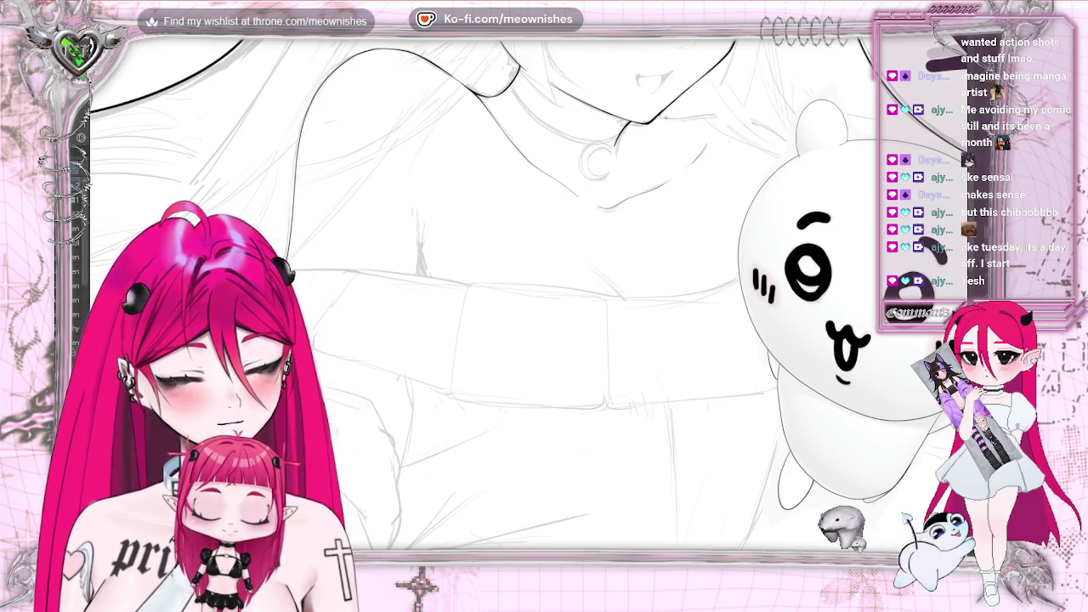
# - Ink a shorter collar stroke after undoing the overlong one, then extend it toward the bear
pyautogui.moveTo(724, 110); pyautogui.dragTo(799, 159)
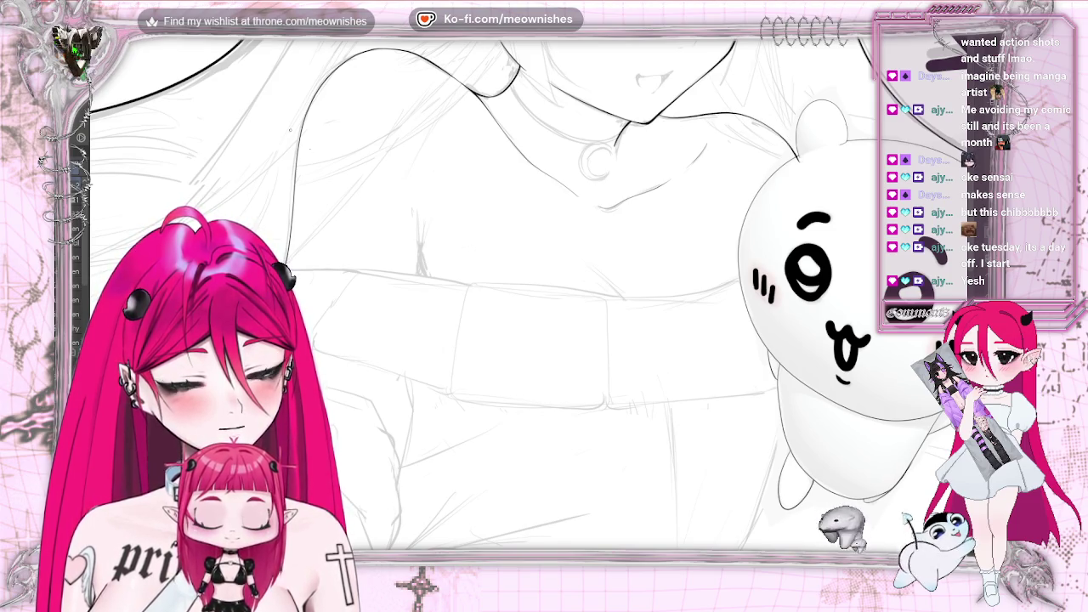
pyautogui.hotkey('ctrl', 'z')
pyautogui.moveTo(655, 120); pyautogui.dragTo(714, 115)
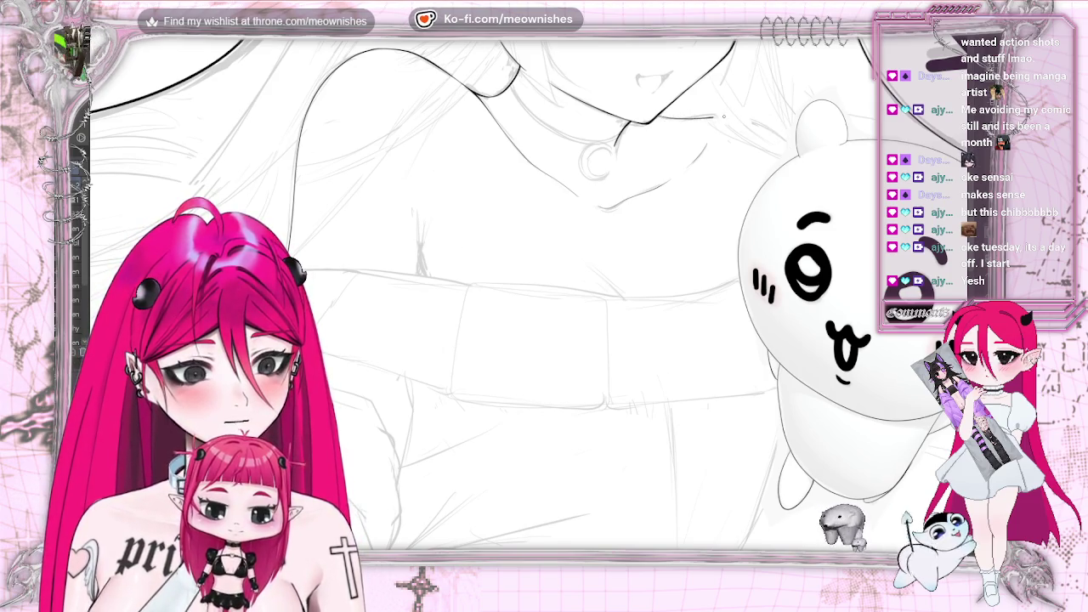
pyautogui.scroll(-5, 537, 250)
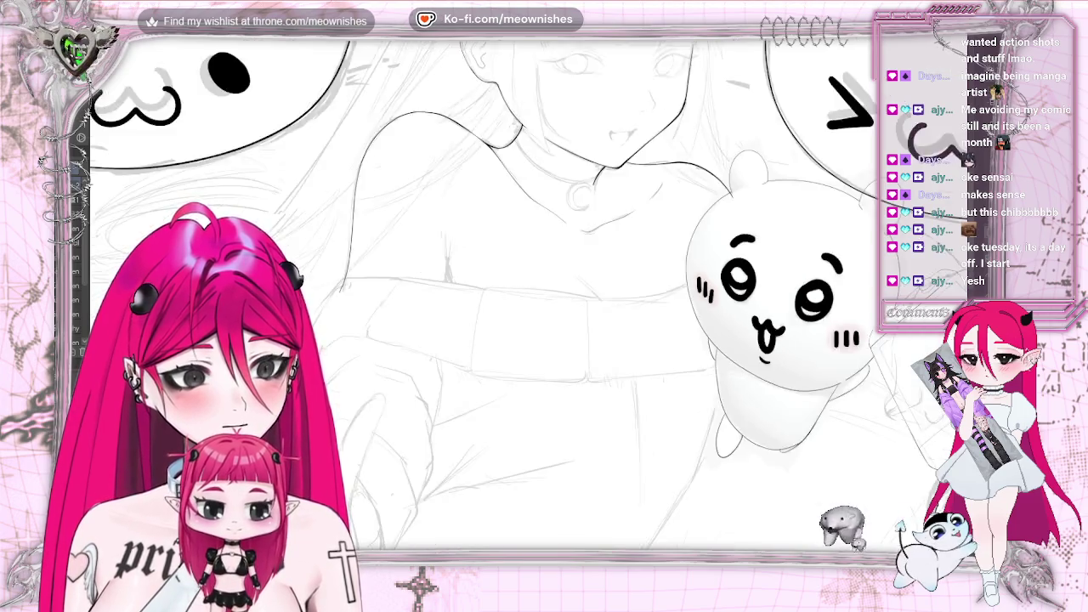
pyautogui.scroll(5, 539, 250)
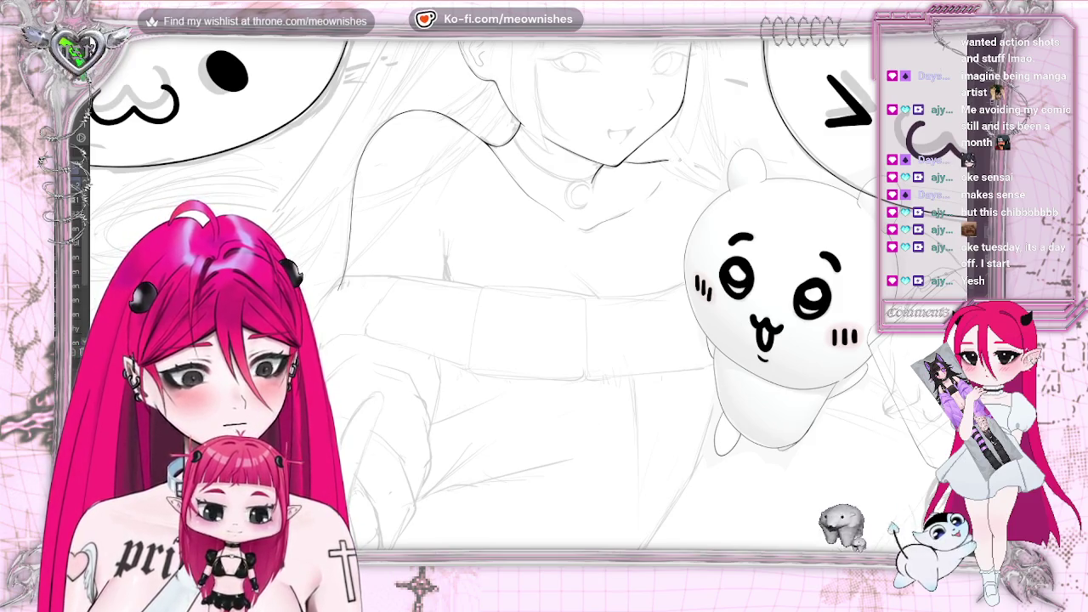
pyautogui.moveTo(667, 162); pyautogui.dragTo(727, 199)
# - Flip the canvas view back to normal orientation to check the collar line
pyautogui.scroll(-5, 539, 250)
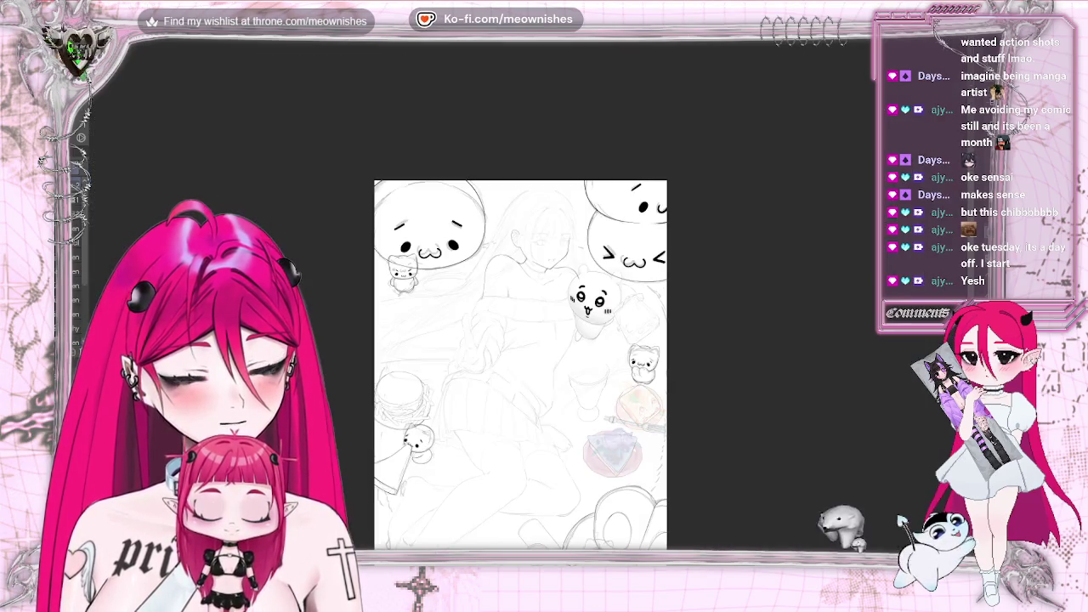
pyautogui.scroll(2, 544, 280)
pyautogui.scroll(2, 544, 281)
pyautogui.scroll(2, 545, 280)
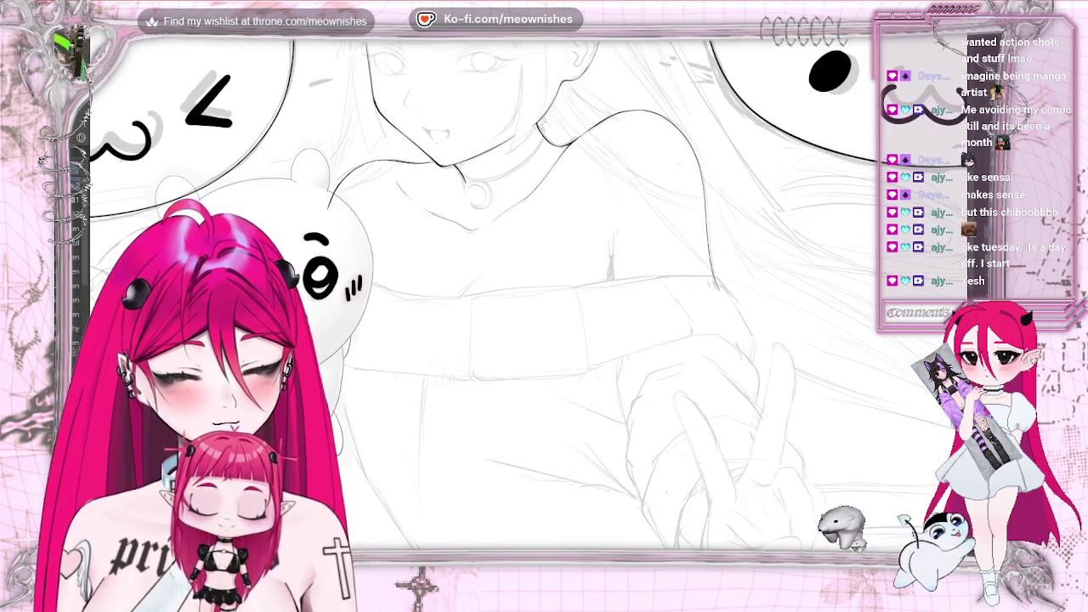
pyautogui.scroll(-5, 544, 289)
pyautogui.scroll(2, 544, 289)
pyautogui.scroll(3, 544, 289)
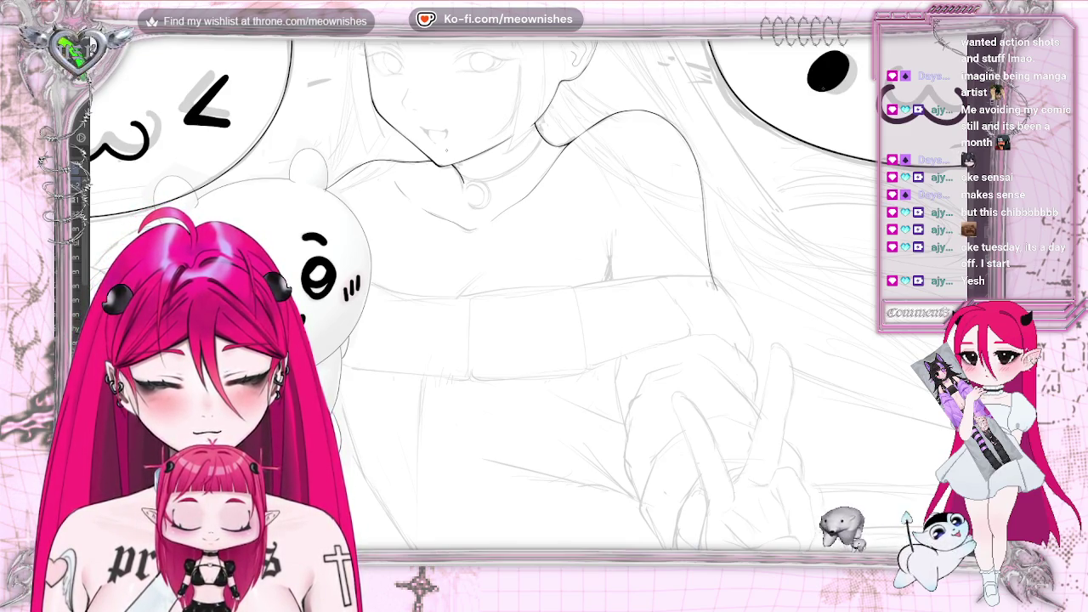
pyautogui.press('h')
pyautogui.scroll(2, 545, 290)
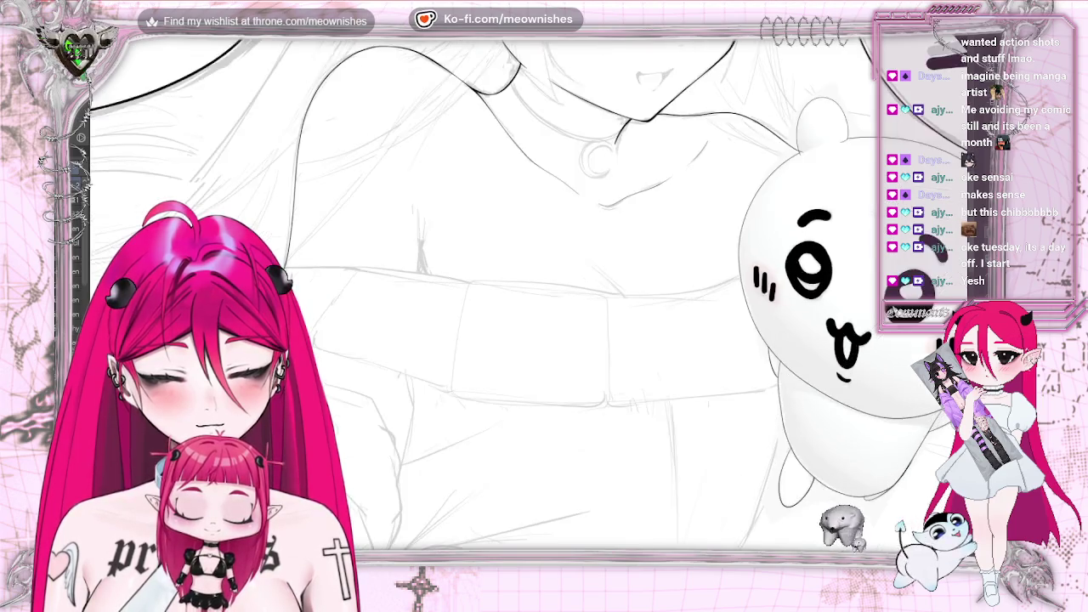
pyautogui.scroll(2, 545, 290)
pyautogui.scroll(-3, 544, 289)
pyautogui.scroll(-4, 545, 289)
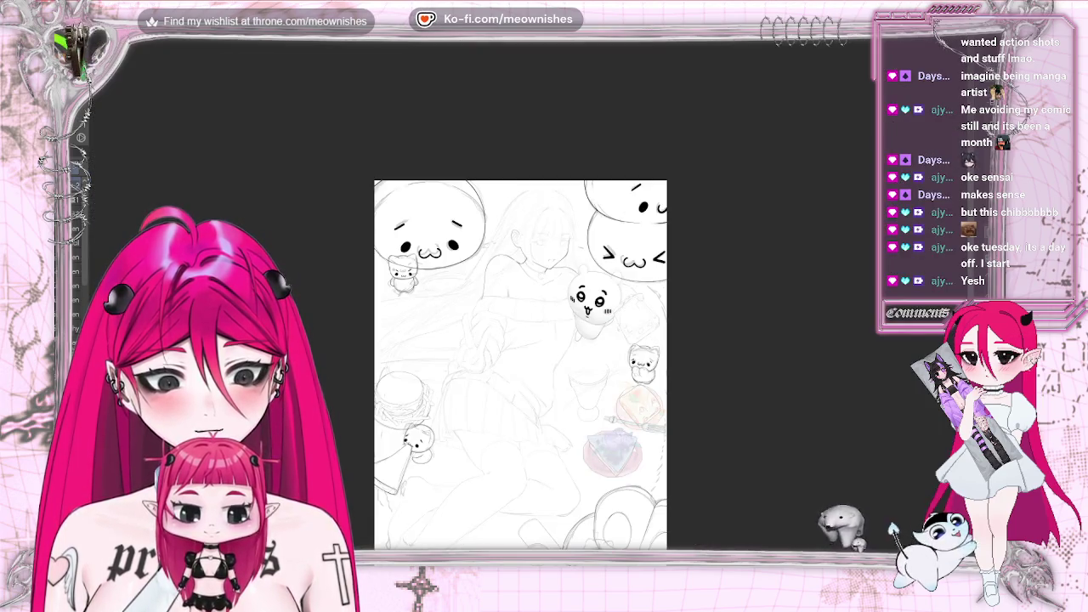
pyautogui.scroll(3, 520, 340)
pyautogui.scroll(-3, 520, 340)
pyautogui.scroll(3, 520, 341)
pyautogui.scroll(2, 520, 340)
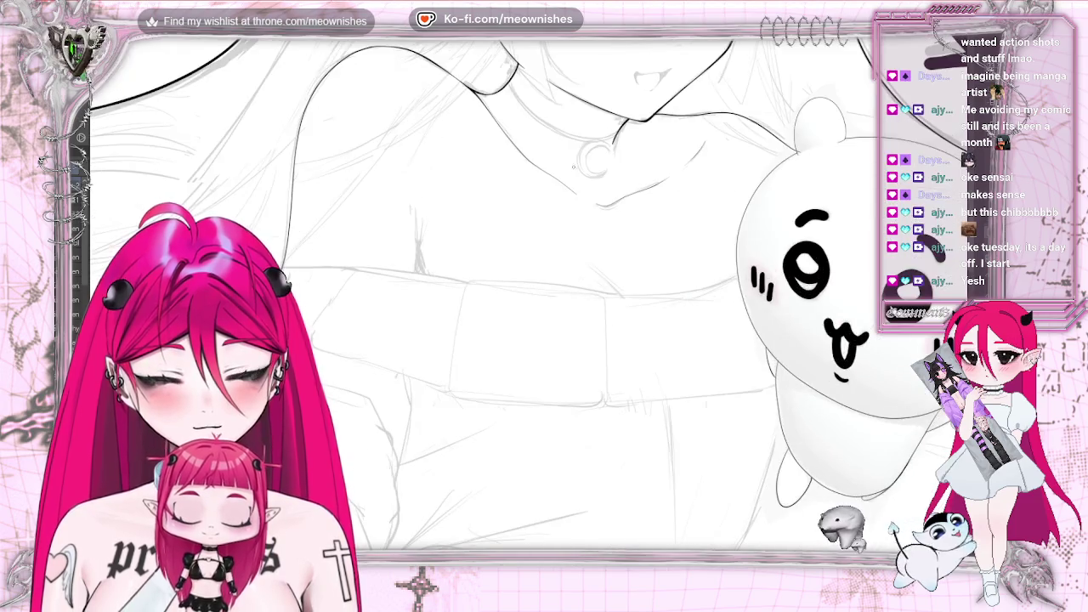
# - Draw a short inked line on the girl's chest sketch
pyautogui.moveTo(423, 223); pyautogui.dragTo(411, 282)
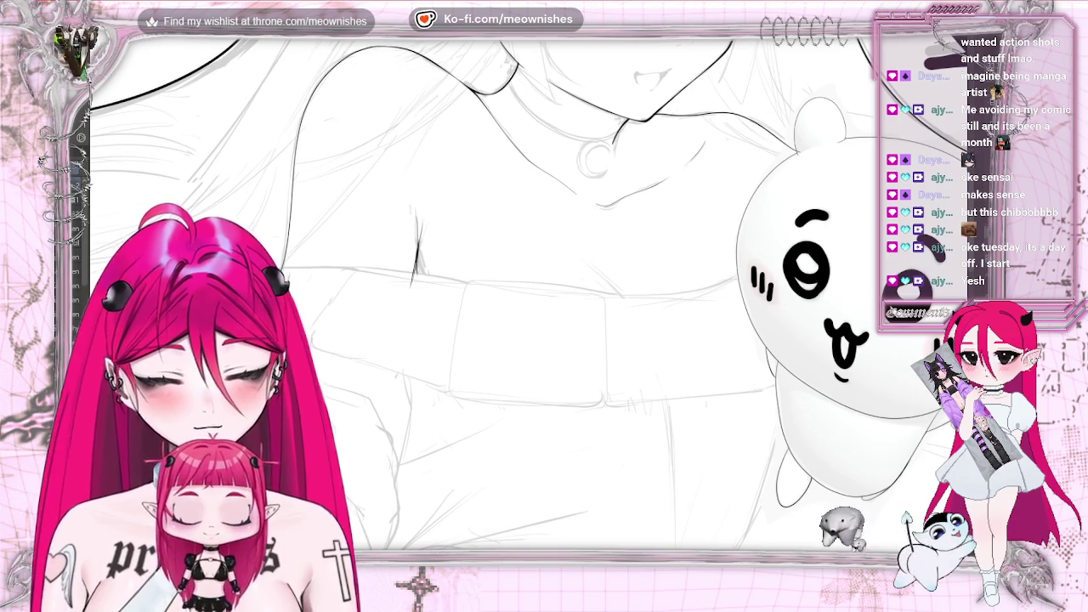
pyautogui.scroll(-5, 520, 366)
pyautogui.scroll(2, 477, 217)
pyautogui.scroll(3, 477, 216)
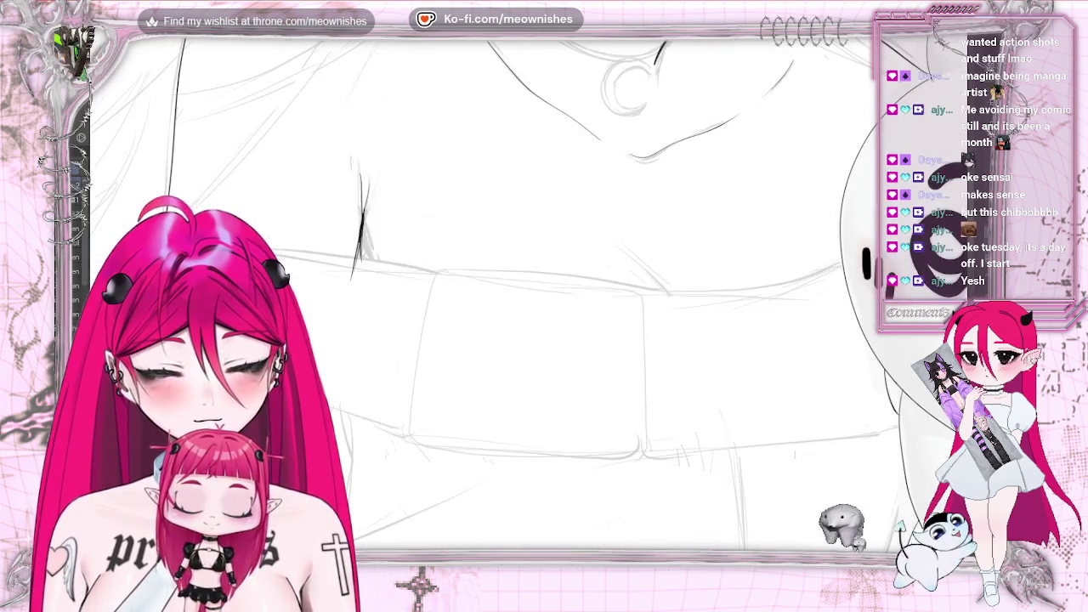
pyautogui.scroll(2, 477, 217)
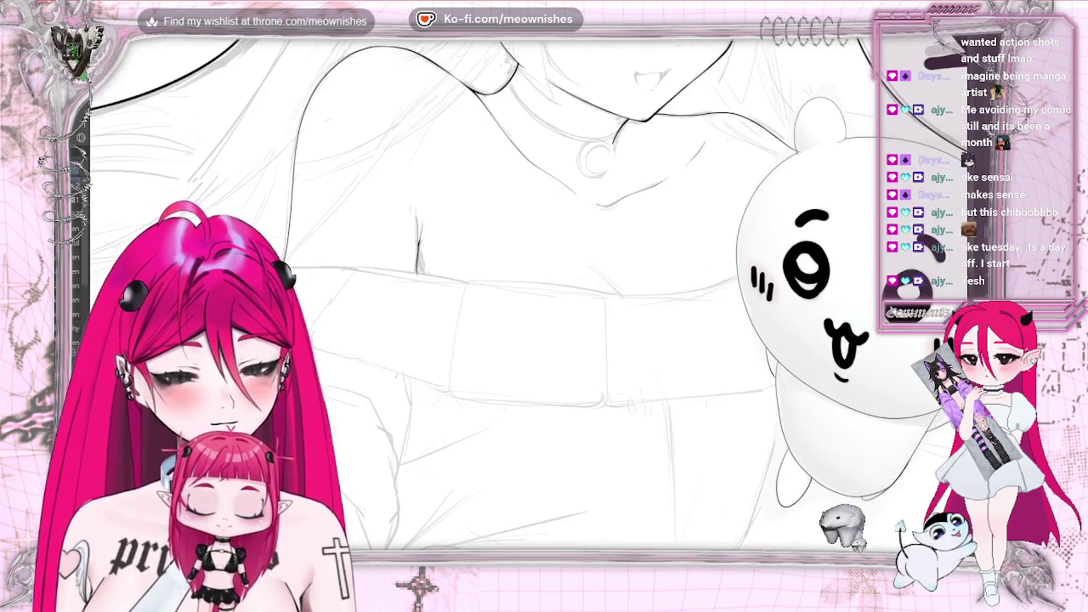
# - Pan the view across the sketch to inspect the girl's collar and hand
pyautogui.moveTo(601, 224); pyautogui.dragTo(466, 224)
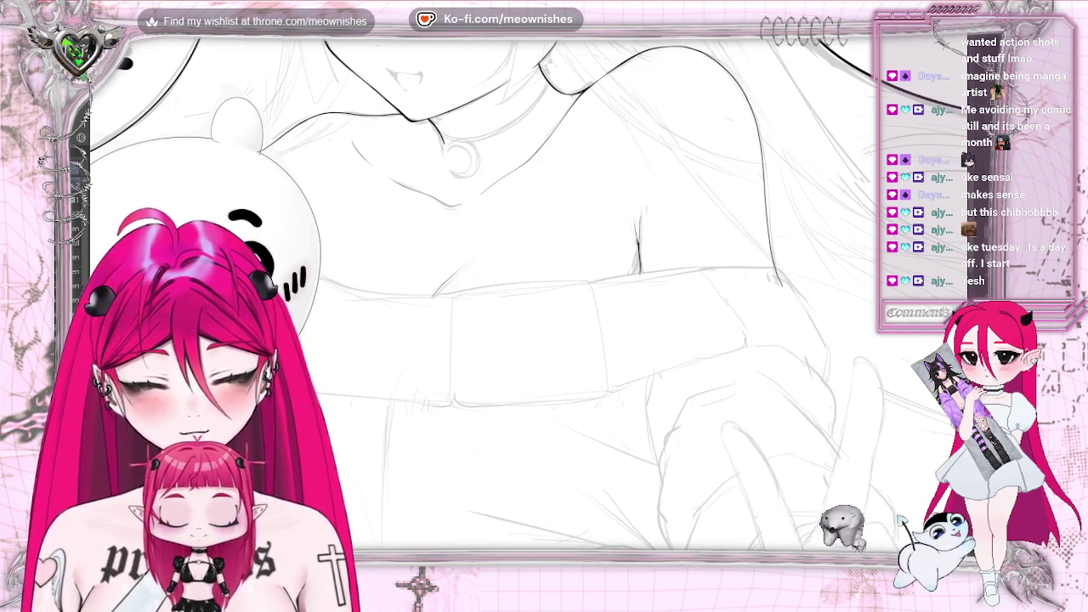
pyautogui.scroll(-5, 544, 294)
# - Zoom in on the bear mascot and its game console, with the canvas view mirrored using H
pyautogui.scroll(5, 544, 294)
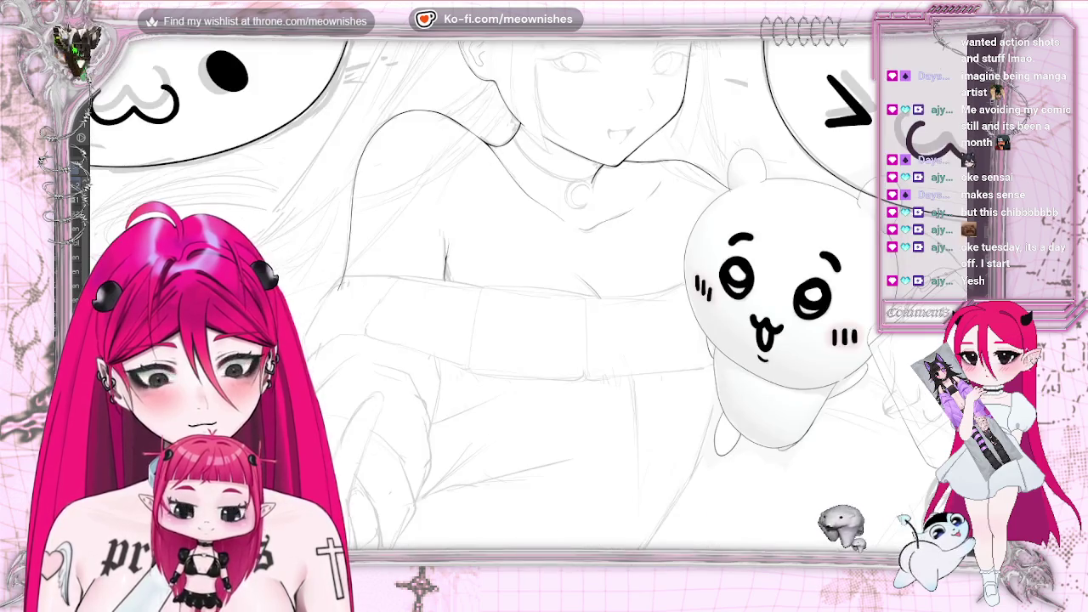
pyautogui.scroll(-3, 544, 294)
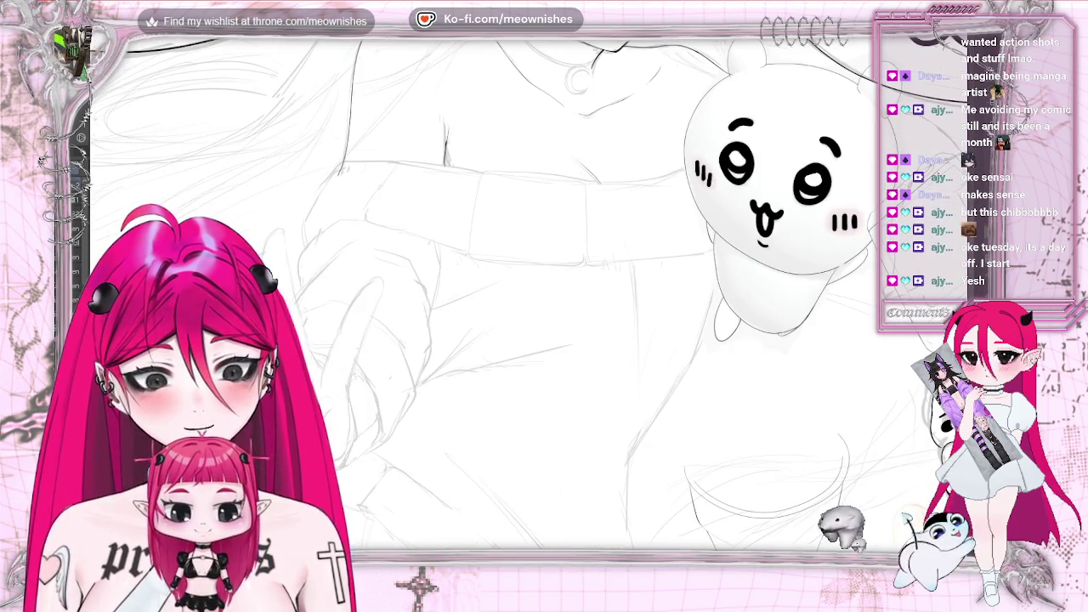
pyautogui.scroll(-3, 510, 293)
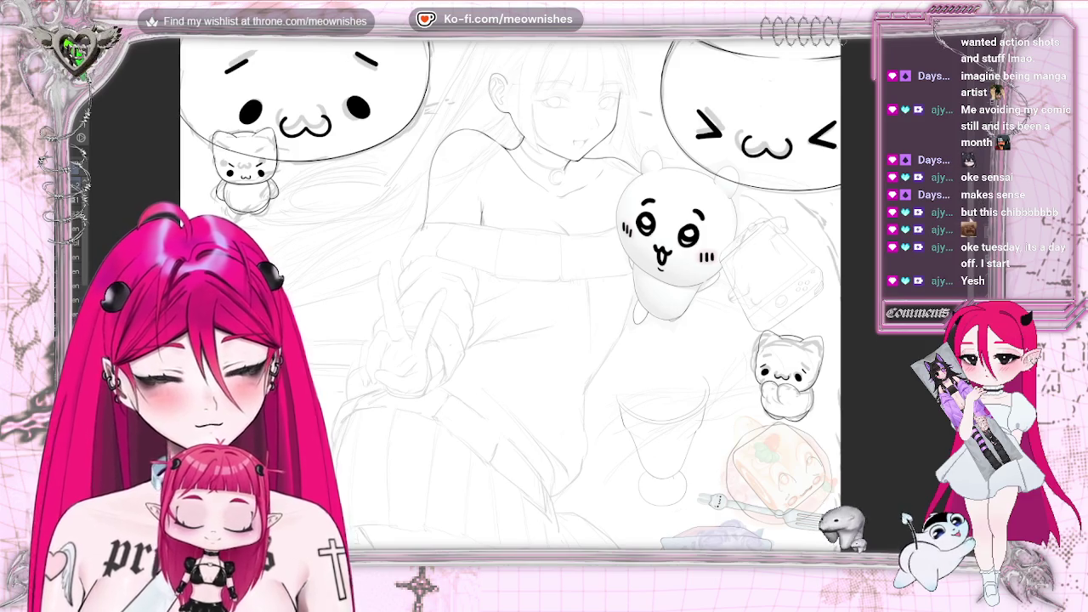
pyautogui.scroll(-2, 510, 293)
pyautogui.scroll(-3, 510, 293)
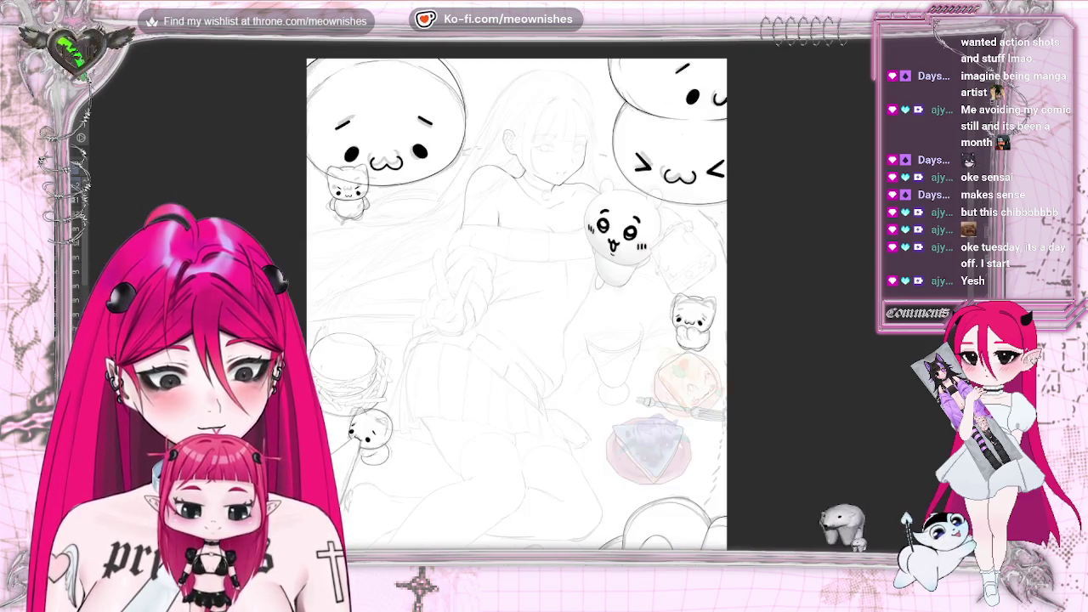
pyautogui.scroll(3, 510, 293)
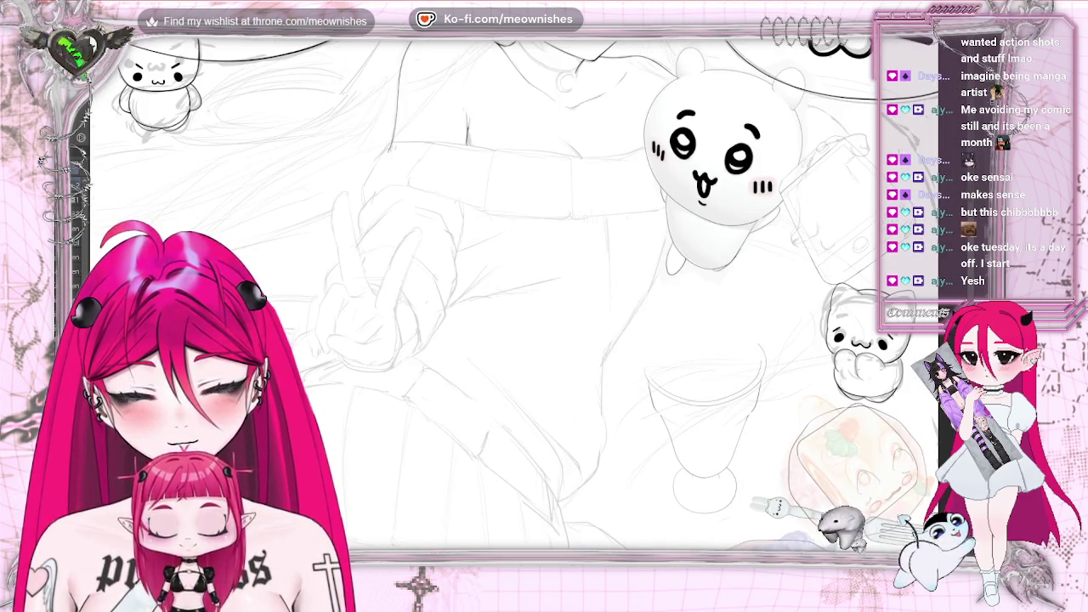
pyautogui.hscroll(5, 448, 323)
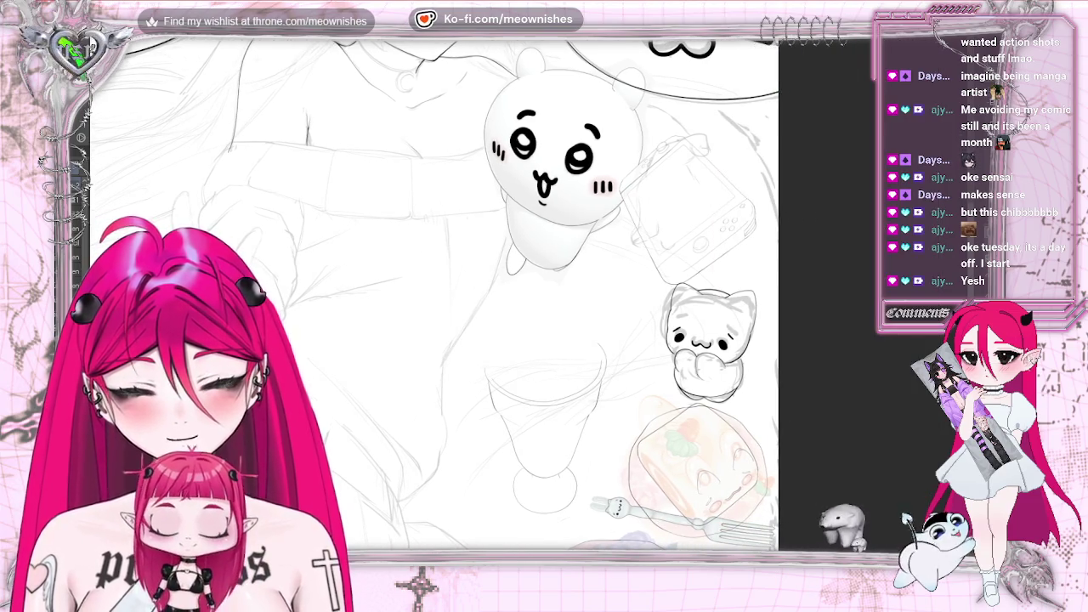
pyautogui.press('h')
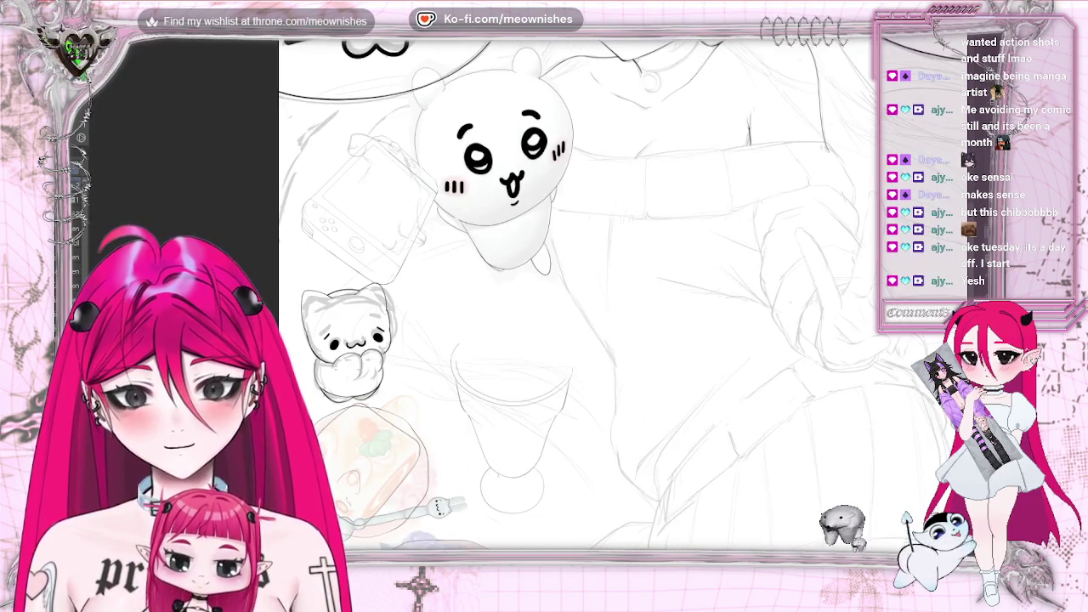
pyautogui.hscroll(-3, 579, 298)
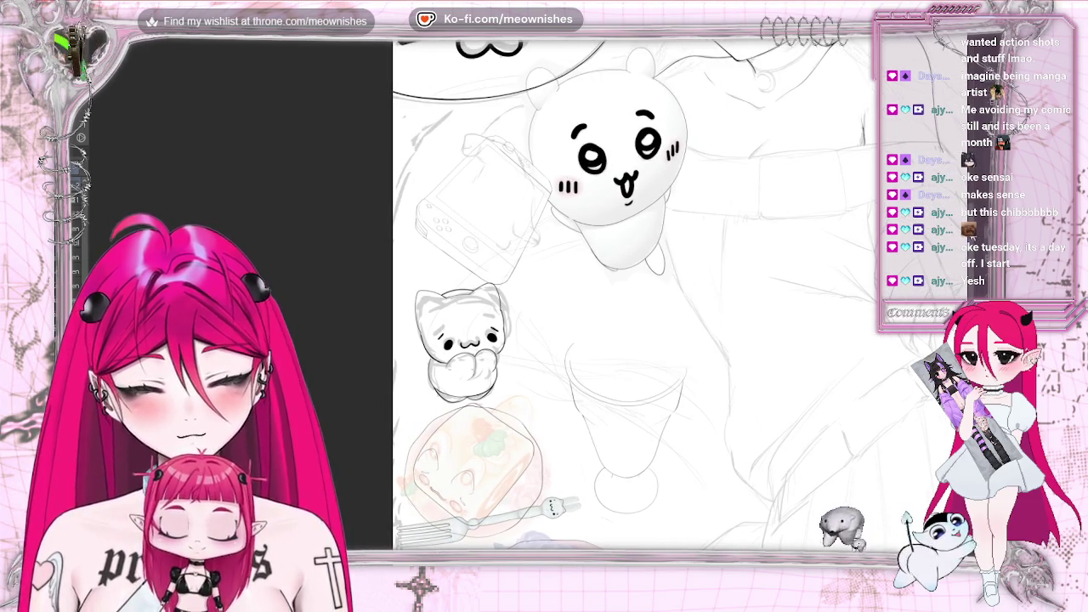
pyautogui.scroll(2, 578, 298)
pyautogui.scroll(1, 527, 299)
pyautogui.scroll(1, 528, 299)
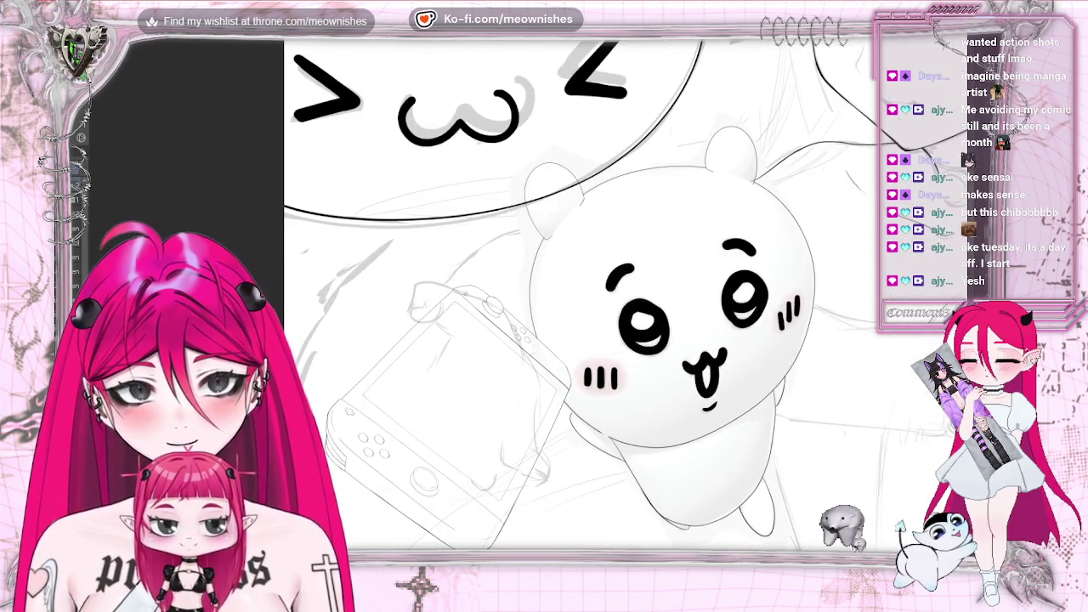
pyautogui.scroll(1, 538, 312)
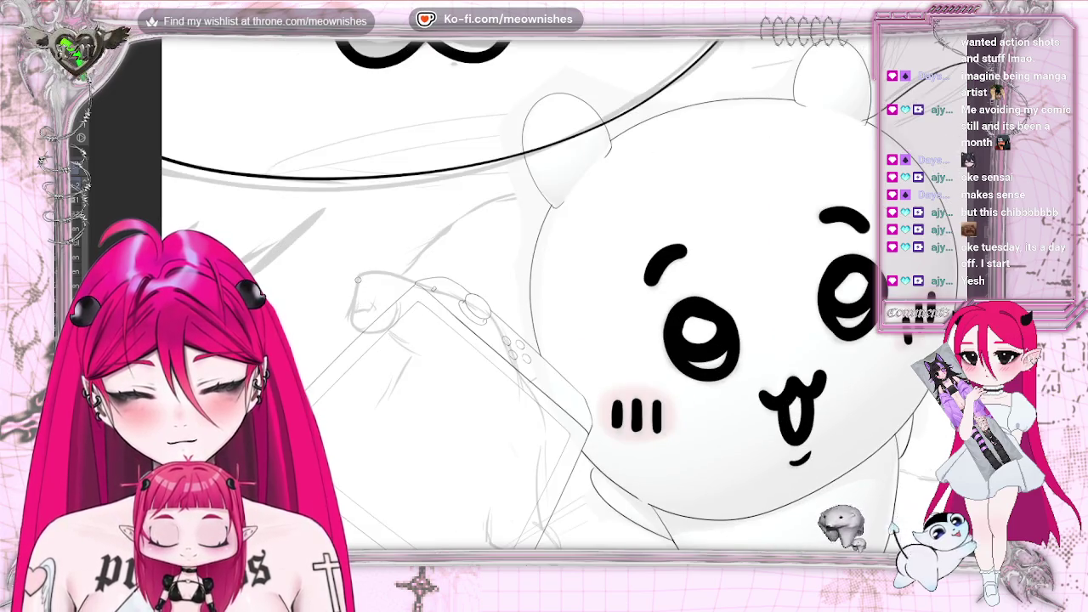
# - Ink an edge of the bear's game console, discarding two failed strokes, and restore the view orientation
pyautogui.moveTo(358, 279)
pyautogui.mouseDown()
pyautogui.moveTo(348, 315)
pyautogui.moveTo(398, 299)
pyautogui.mouseUp()
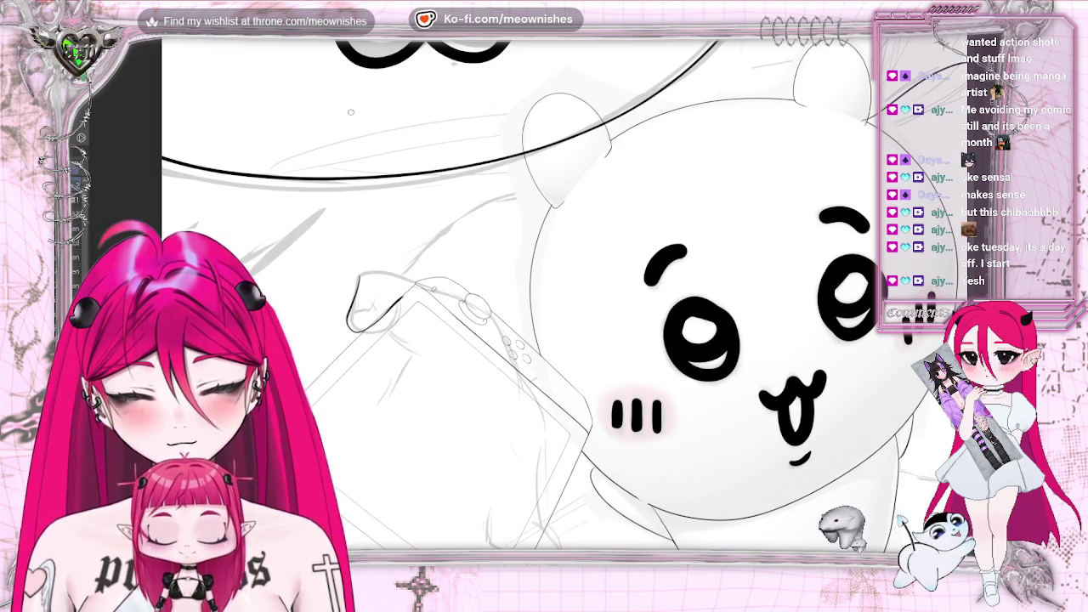
pyautogui.hotkey('ctrl', 'z')
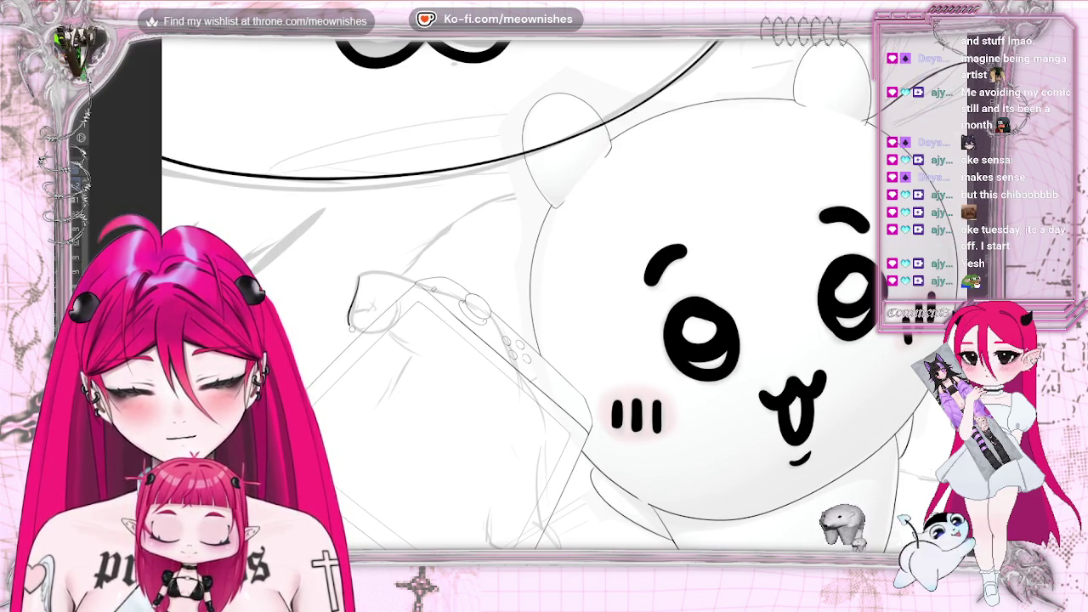
pyautogui.moveTo(350, 328)
pyautogui.mouseDown()
pyautogui.moveTo(366, 331)
pyautogui.moveTo(400, 297)
pyautogui.mouseUp()
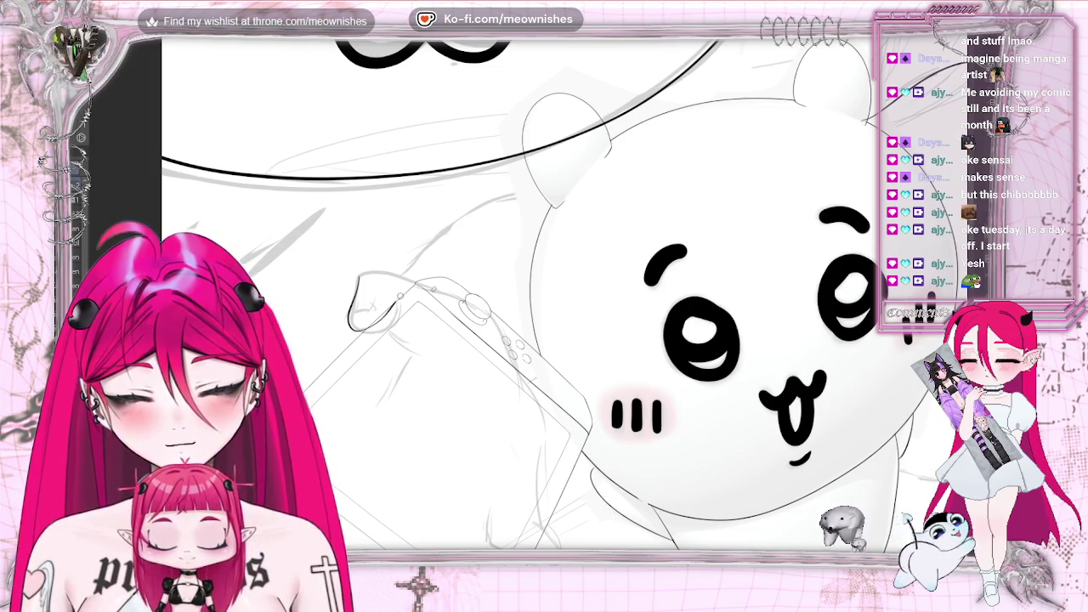
pyautogui.hotkey('ctrl', 'z')
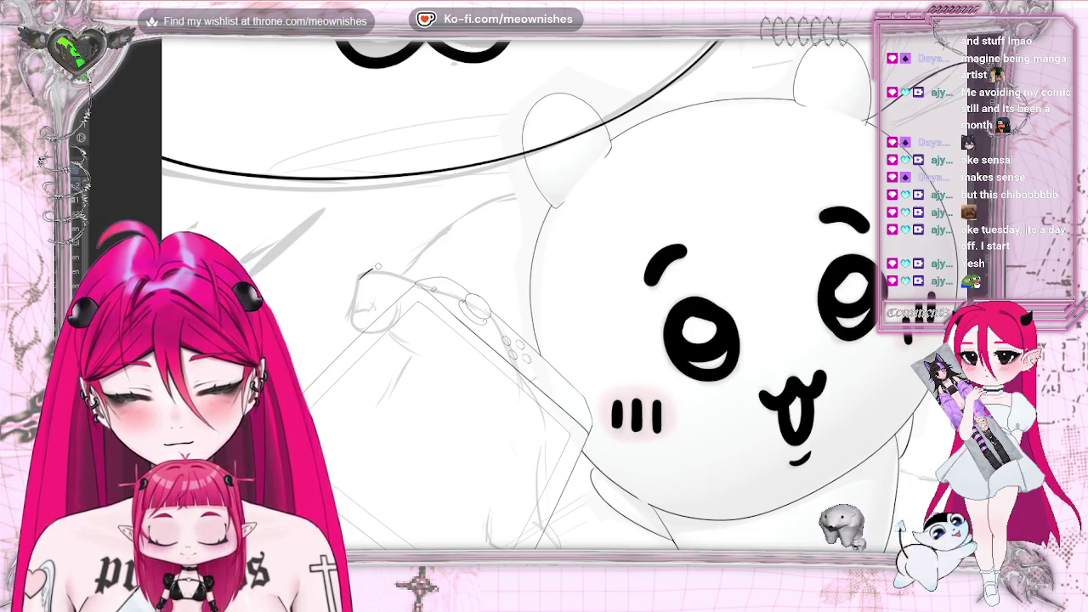
pyautogui.moveTo(396, 273); pyautogui.dragTo(419, 279)
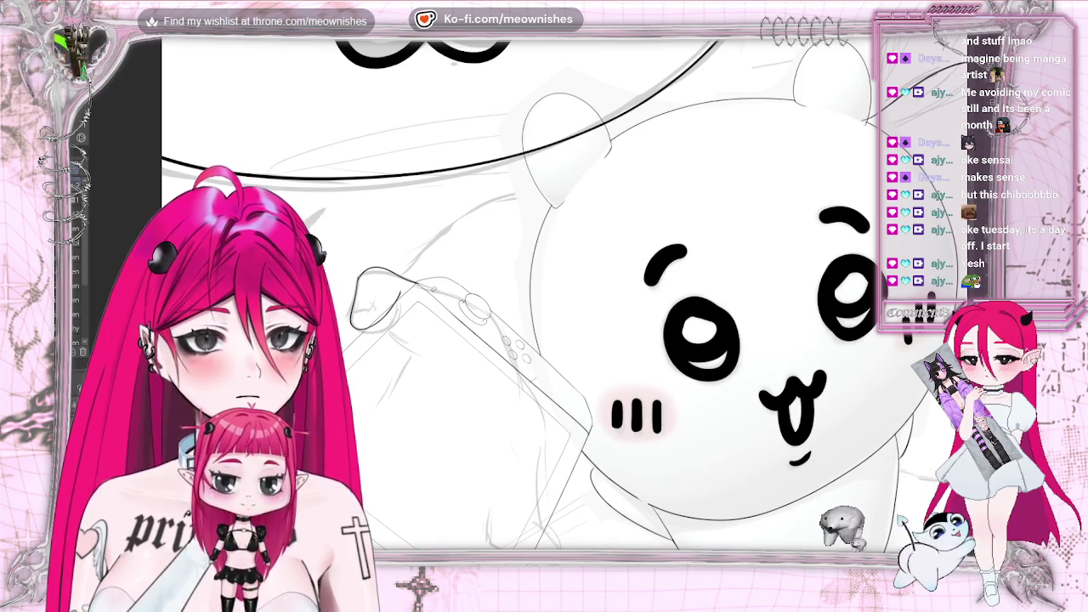
pyautogui.press('m')
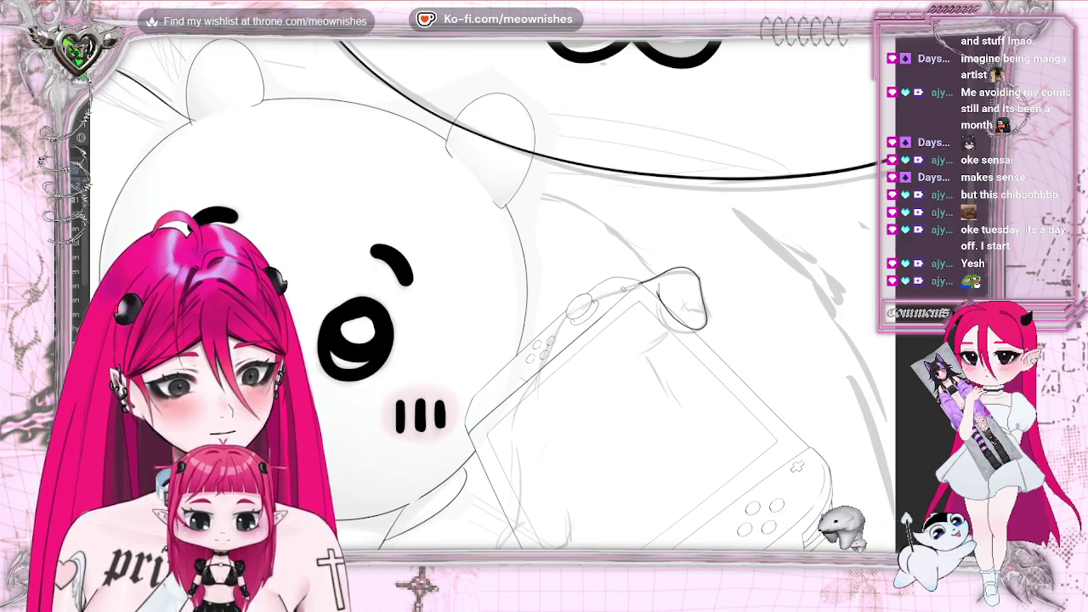
# - In a mirrored, zoomed view, ink the thumb's lower edge, left edge and a curve from its tip
pyautogui.press('h')
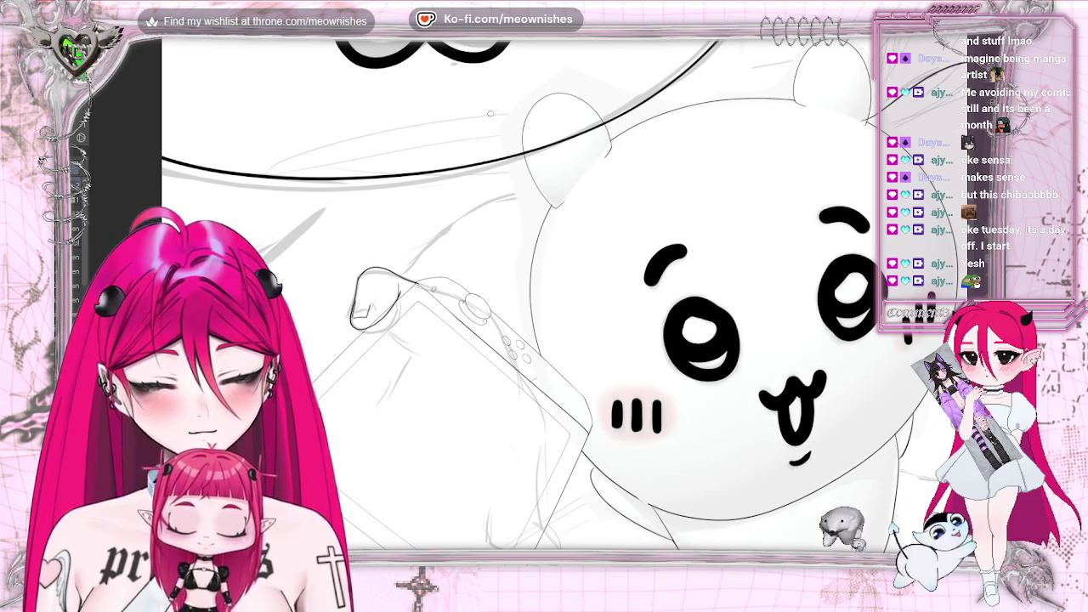
pyautogui.scroll(1, 526, 296)
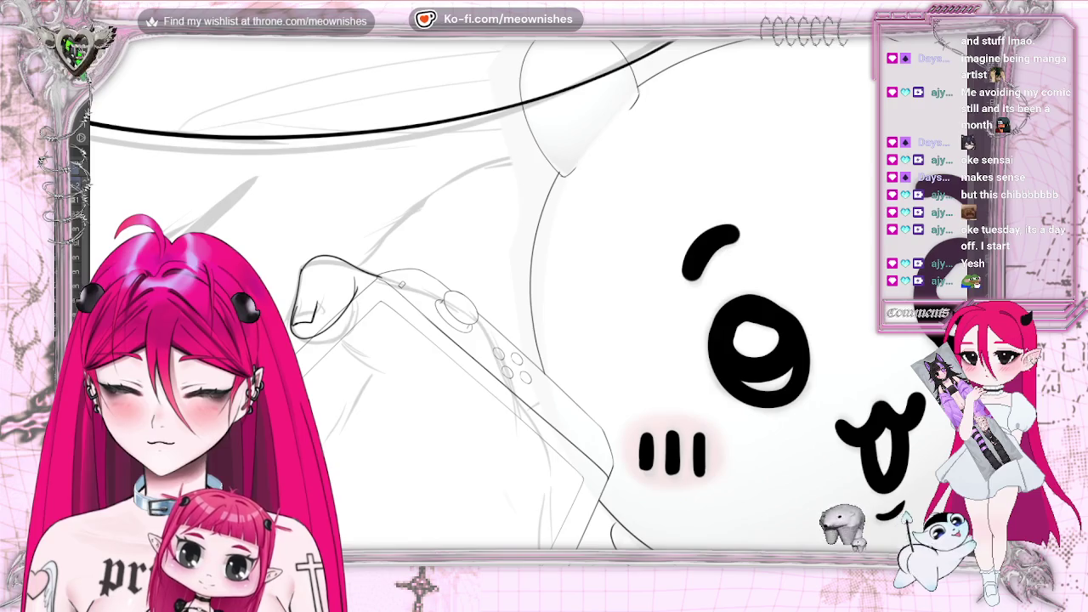
pyautogui.scroll(2, 634, 108)
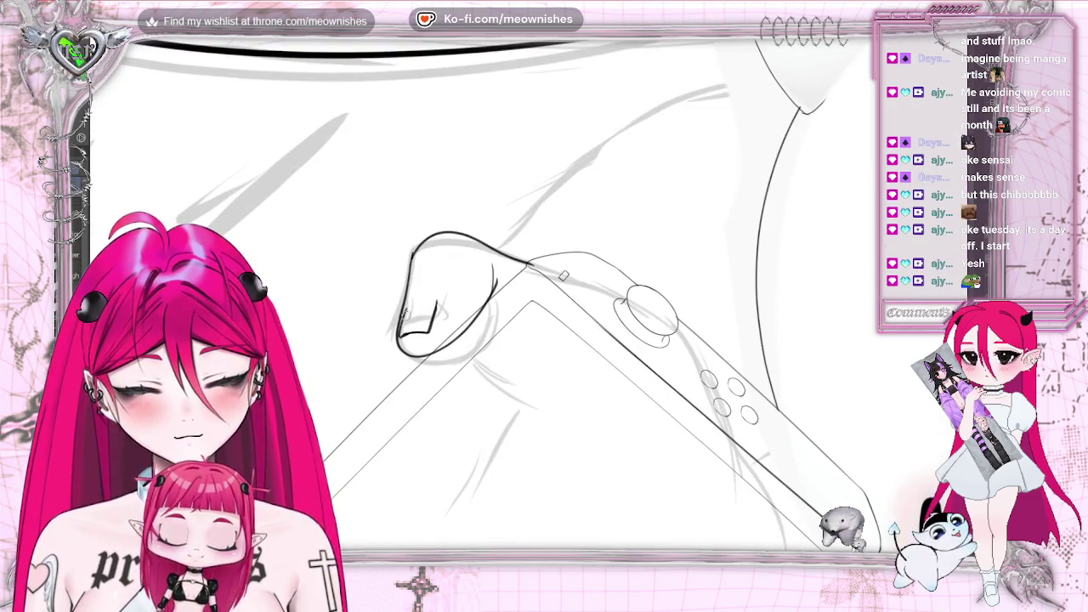
pyautogui.moveTo(400, 334); pyautogui.dragTo(430, 330)
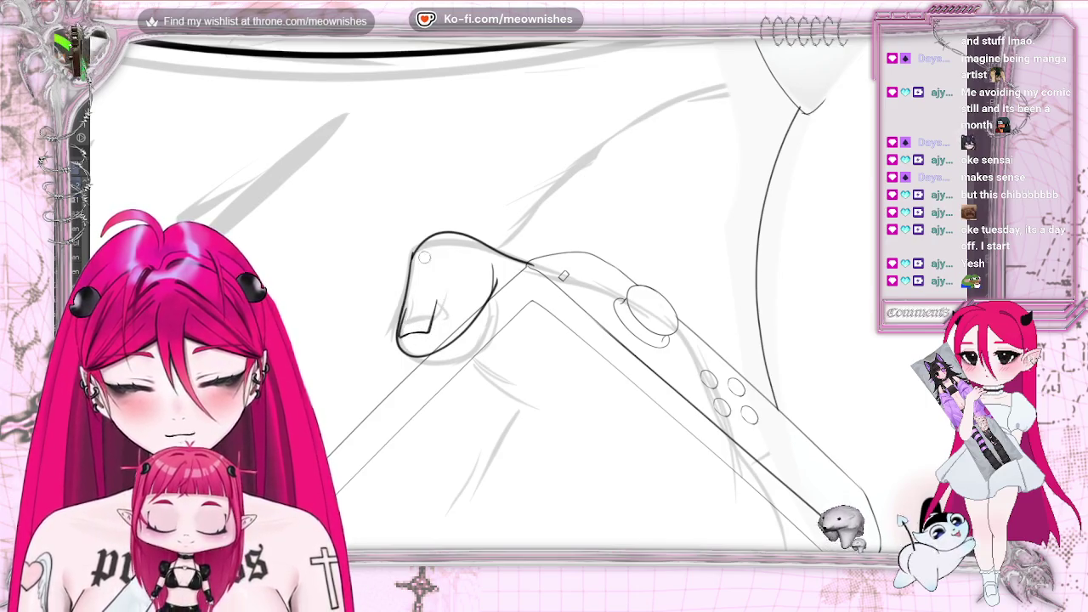
pyautogui.moveTo(407, 304); pyautogui.dragTo(400, 319)
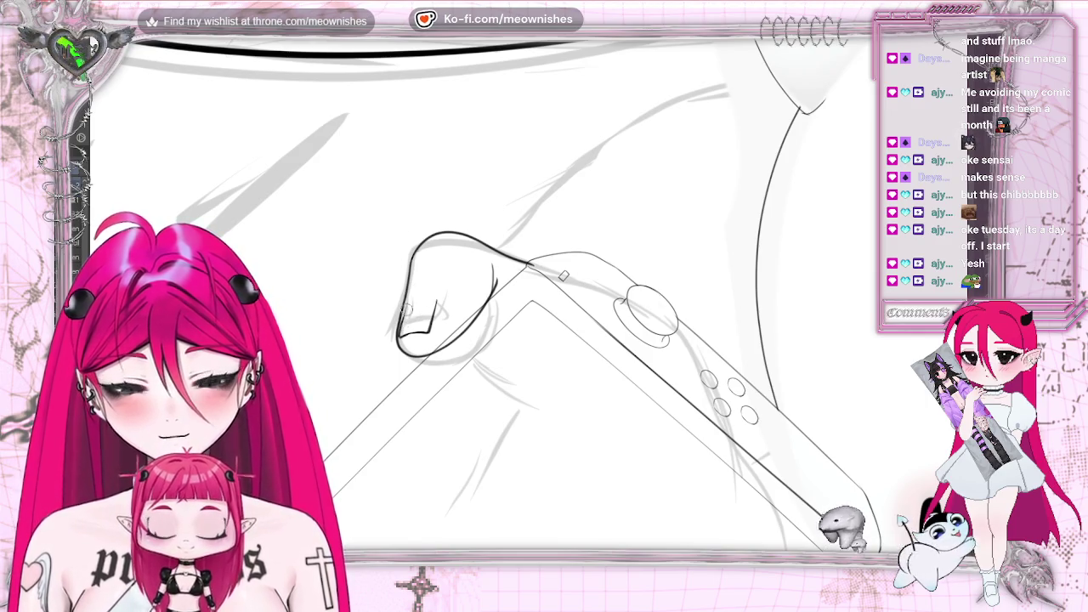
pyautogui.moveTo(405, 300); pyautogui.dragTo(404, 328)
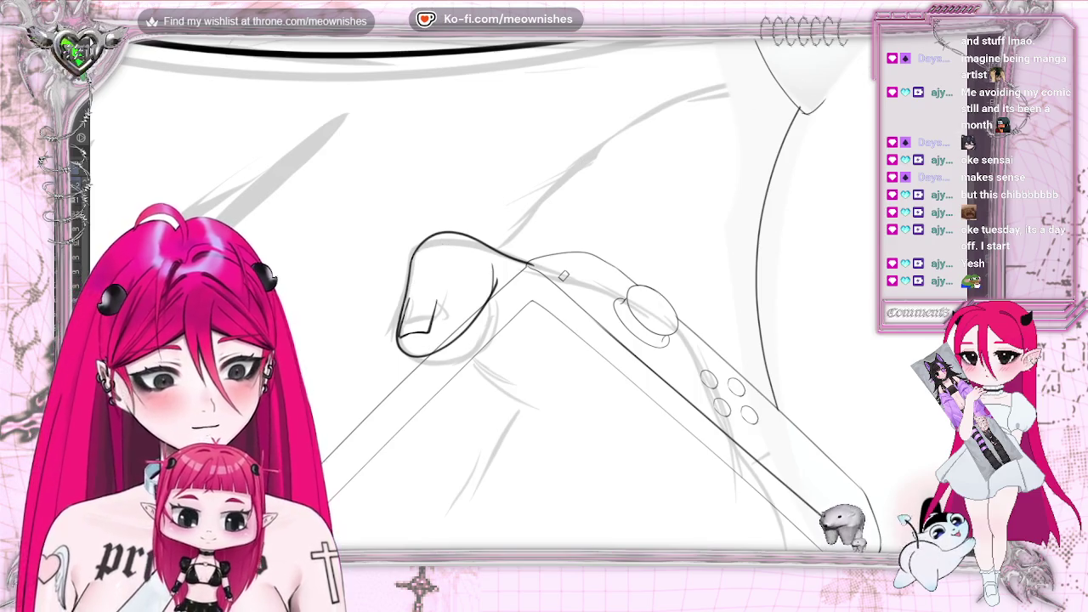
pyautogui.scroll(2, 561, 276)
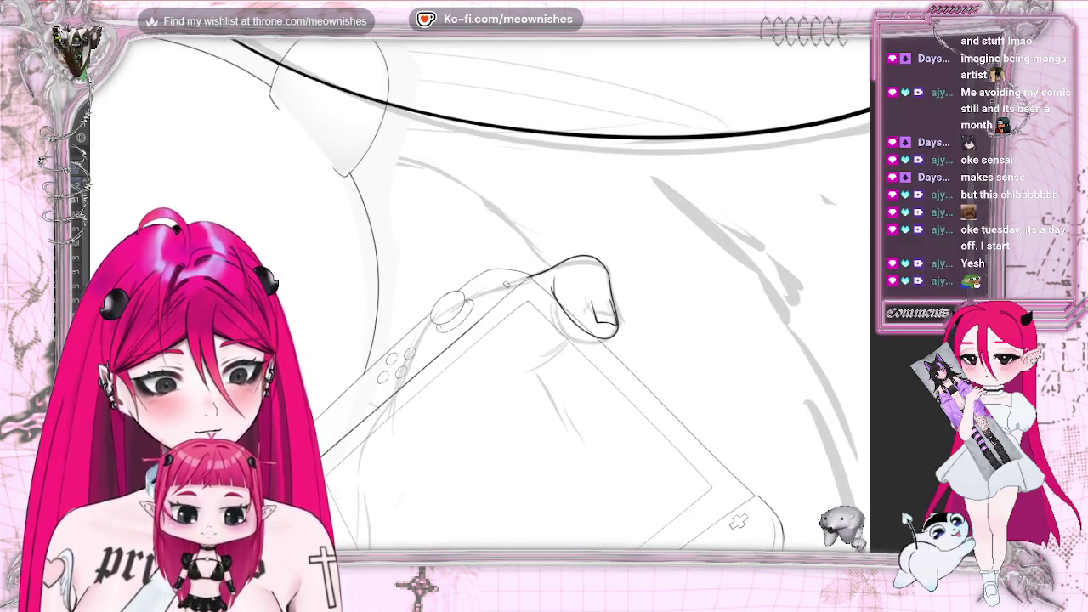
pyautogui.scroll(2, 561, 276)
pyautogui.scroll(1, 561, 276)
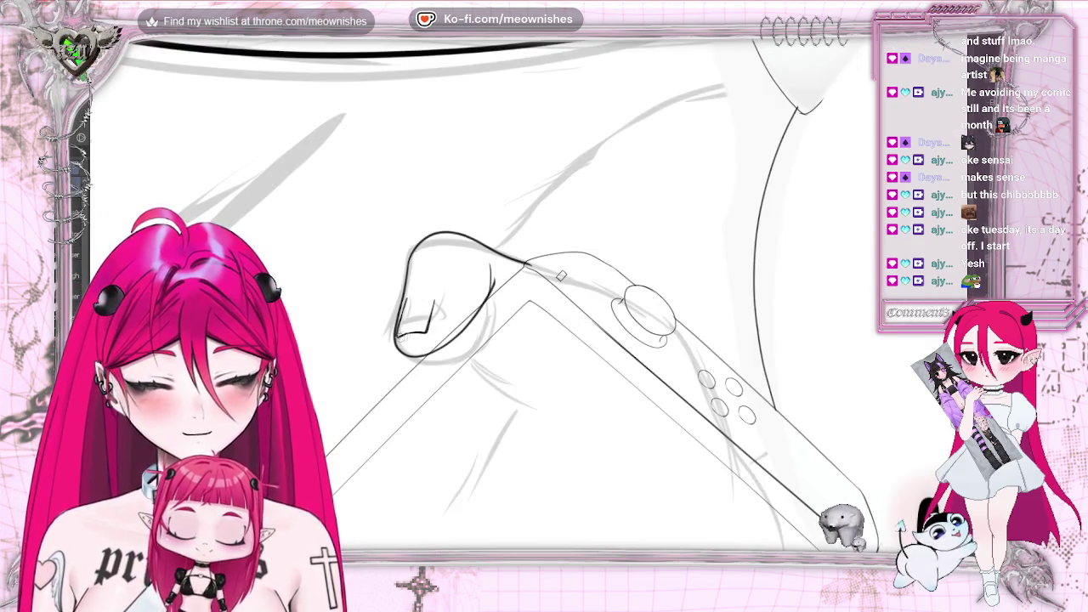
pyautogui.hotkey('ctrl', 'z')
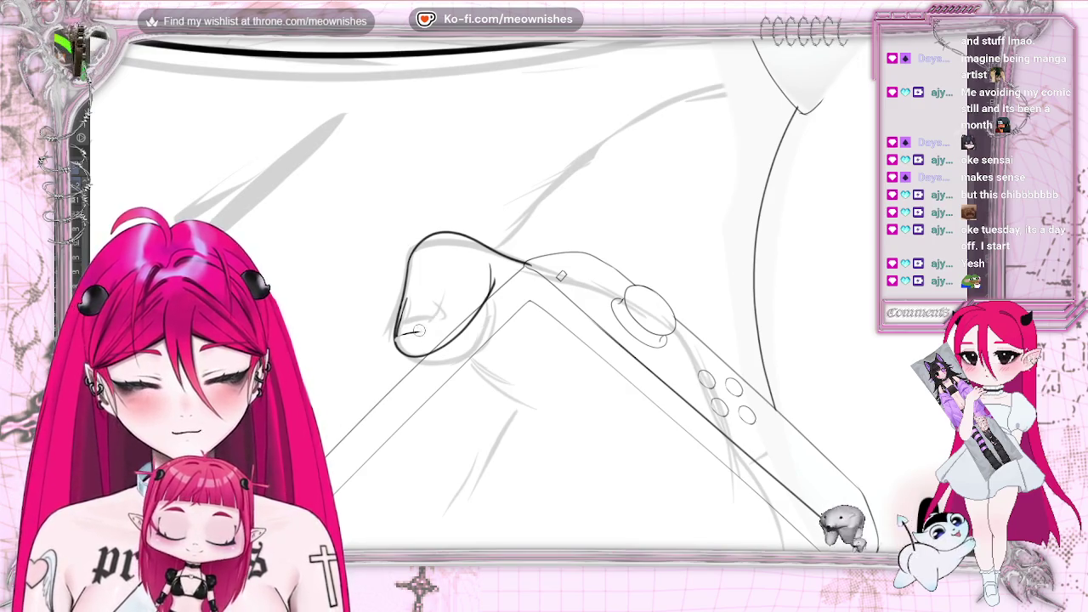
pyautogui.moveTo(426, 332); pyautogui.dragTo(437, 299)
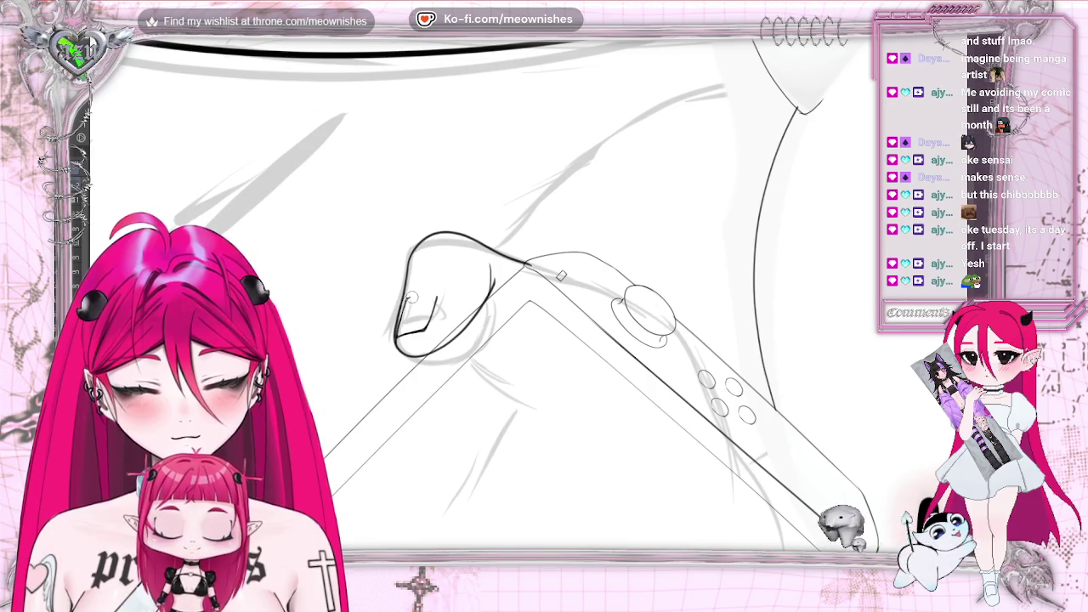
# - Check the thumb in mirrored view, then try a curved thumb outline and undo the dark strokes
pyautogui.press('h')
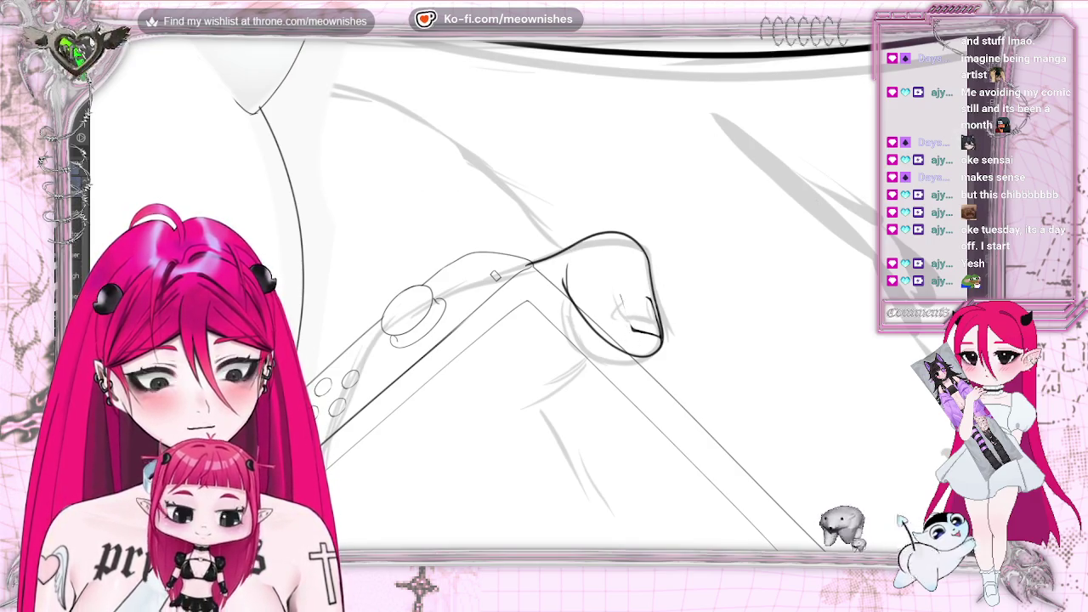
pyautogui.press('h')
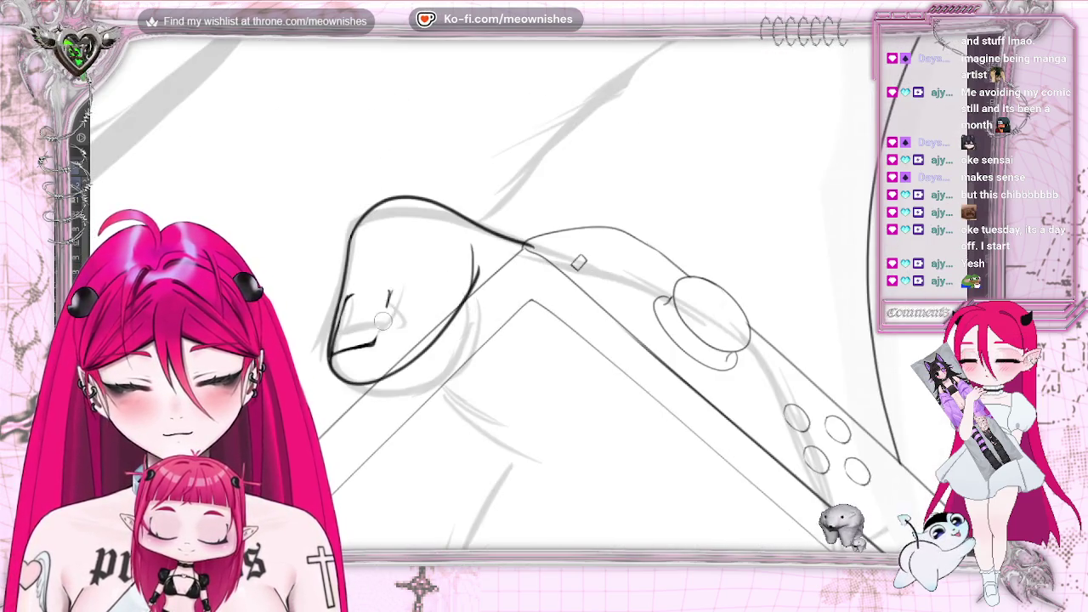
pyautogui.moveTo(389, 290)
pyautogui.mouseDown()
pyautogui.moveTo(375, 342)
pyautogui.moveTo(388, 309)
pyautogui.mouseUp()
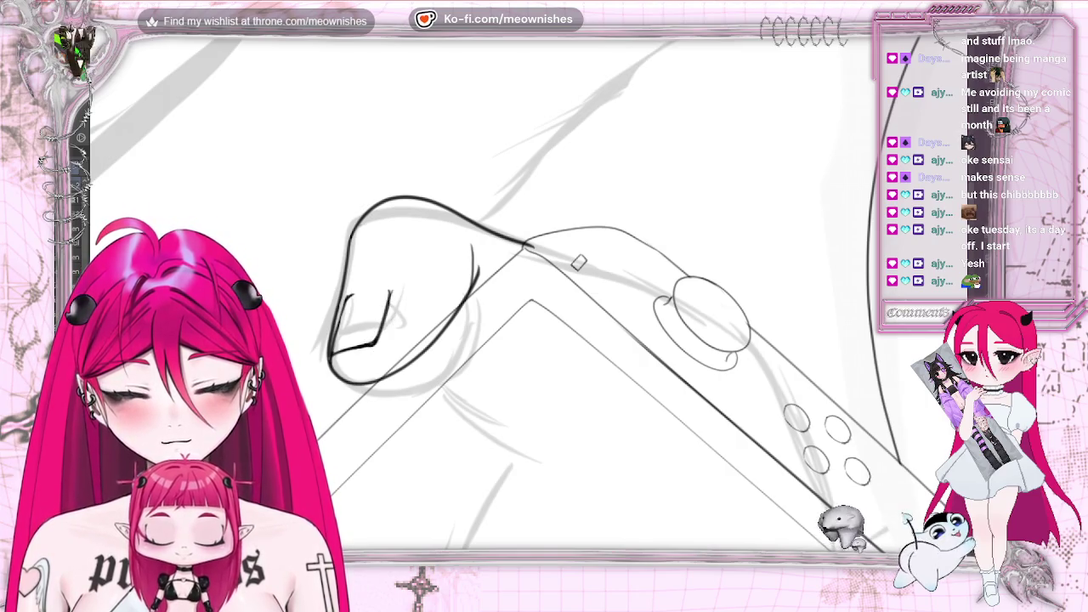
pyautogui.hotkey('ctrl', 'z')
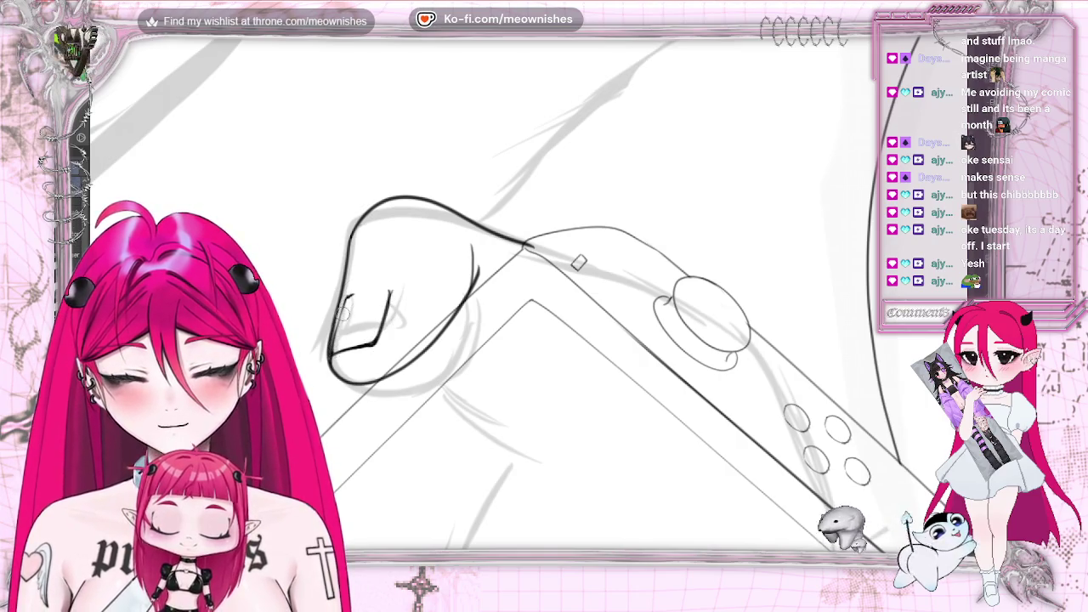
pyautogui.hotkey('ctrl', 'z')
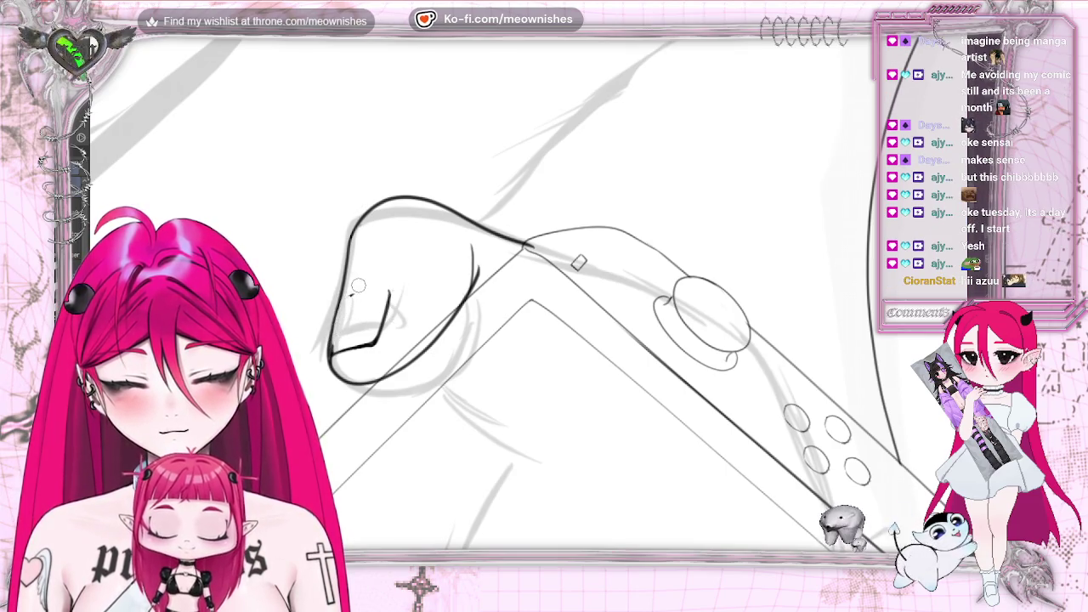
pyautogui.hotkey('ctrl', 'z')
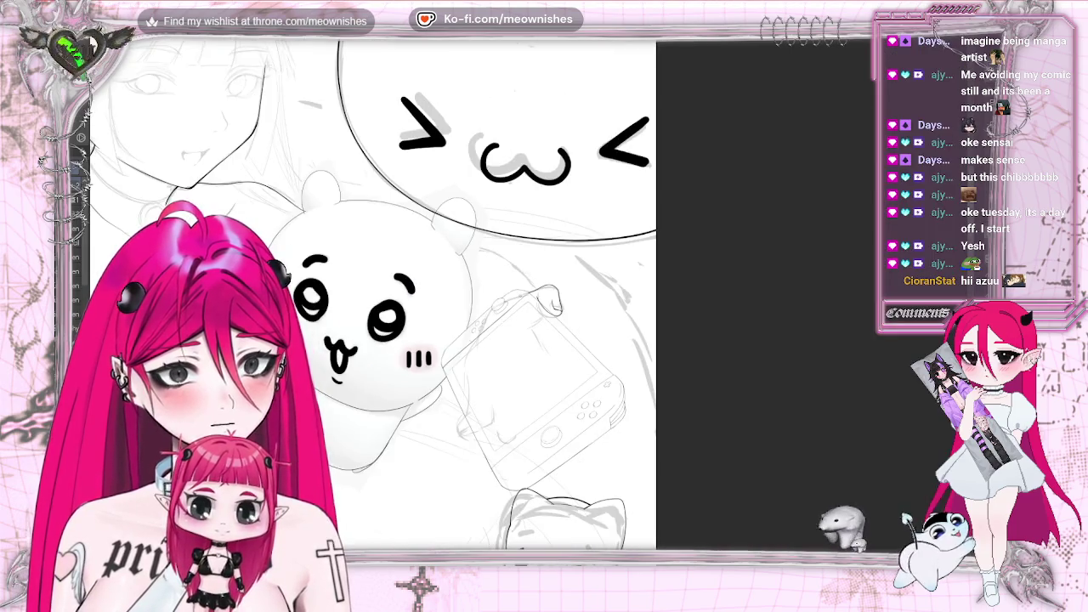
# - Mirror, rotate and zoom the view, then ink two short strokes near the console edge
pyautogui.scroll(3, 527, 332)
pyautogui.scroll(2, 527, 331)
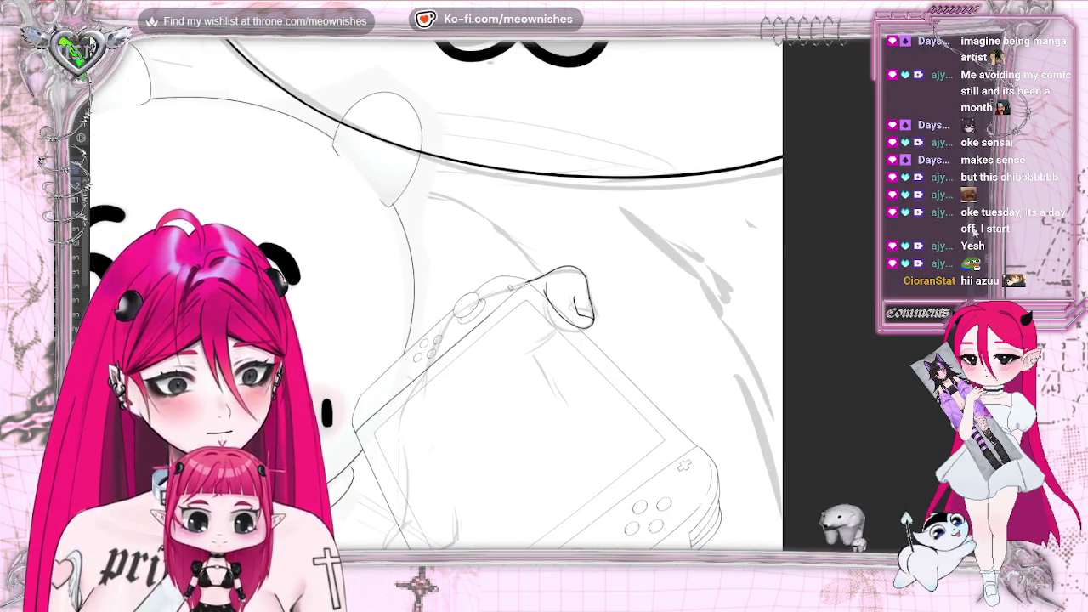
pyautogui.scroll(-3, 389, 342)
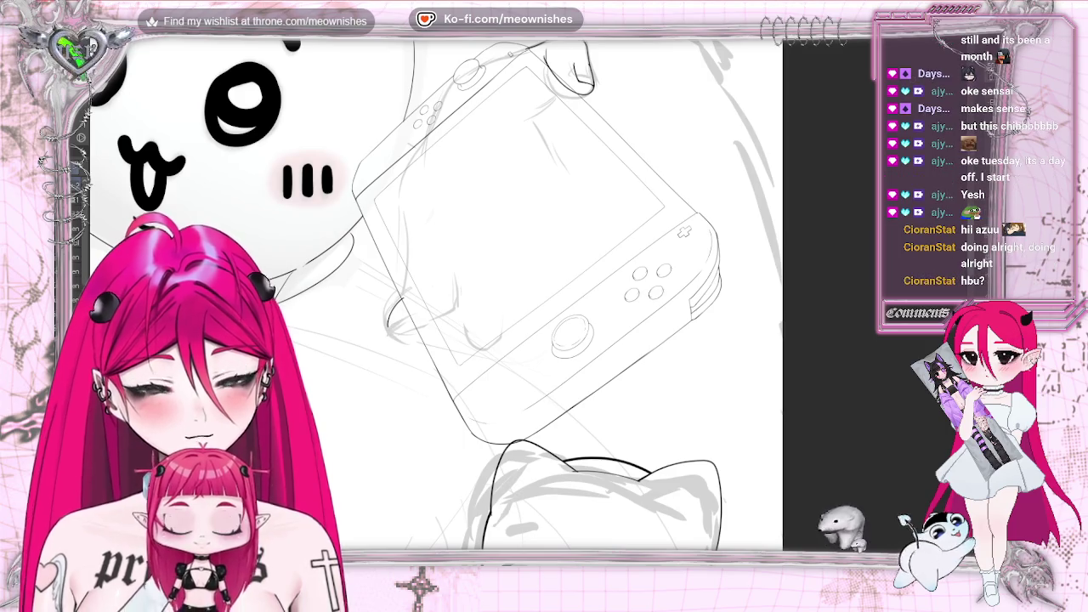
pyautogui.press('h')
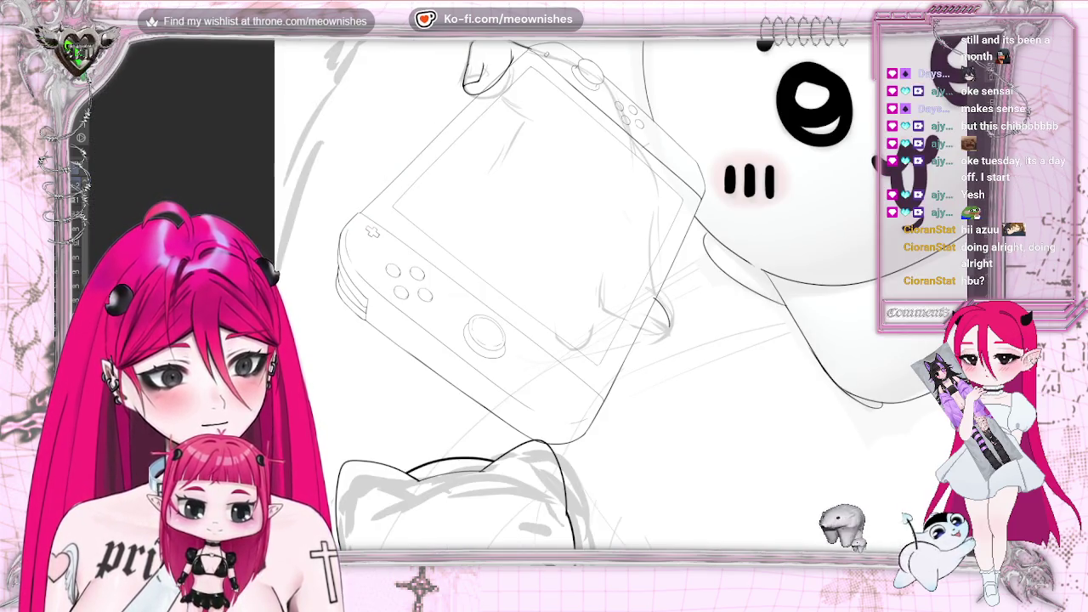
pyautogui.press('^')
pyautogui.press('^')
pyautogui.press('^')
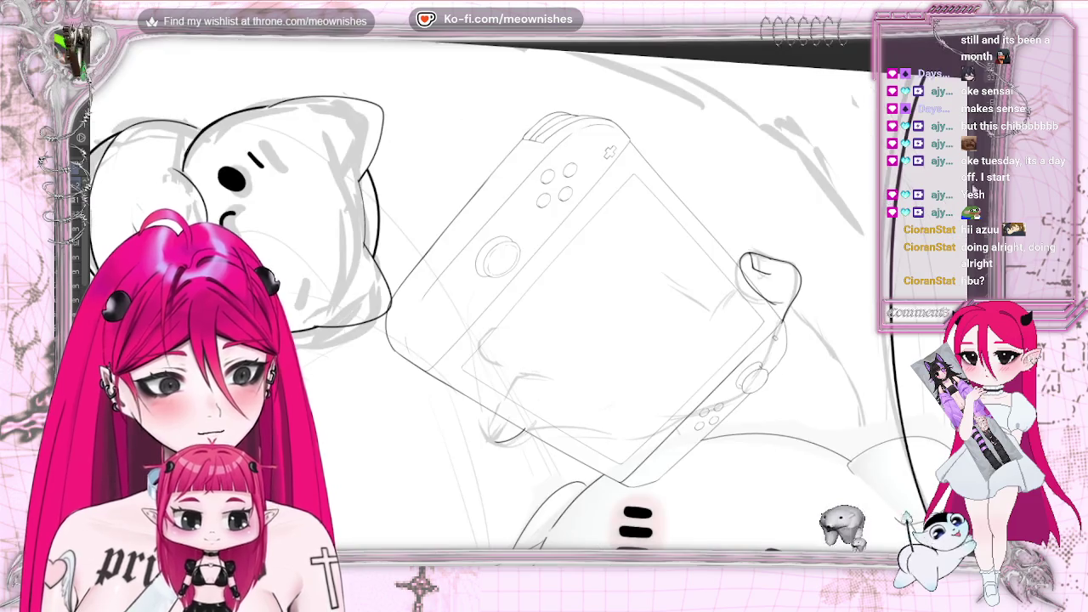
pyautogui.press('-')
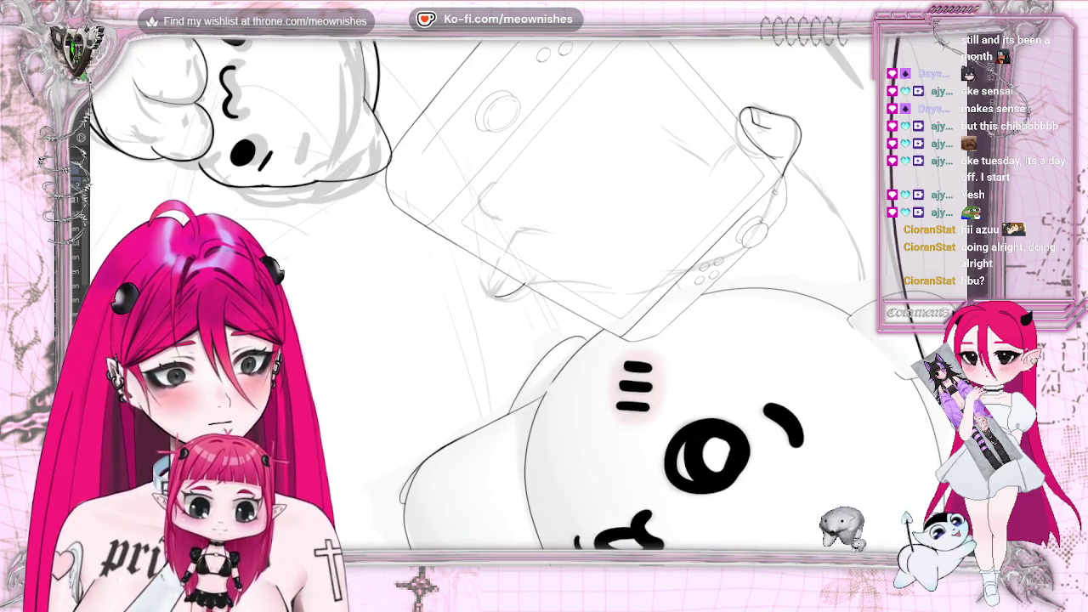
pyautogui.press('+')
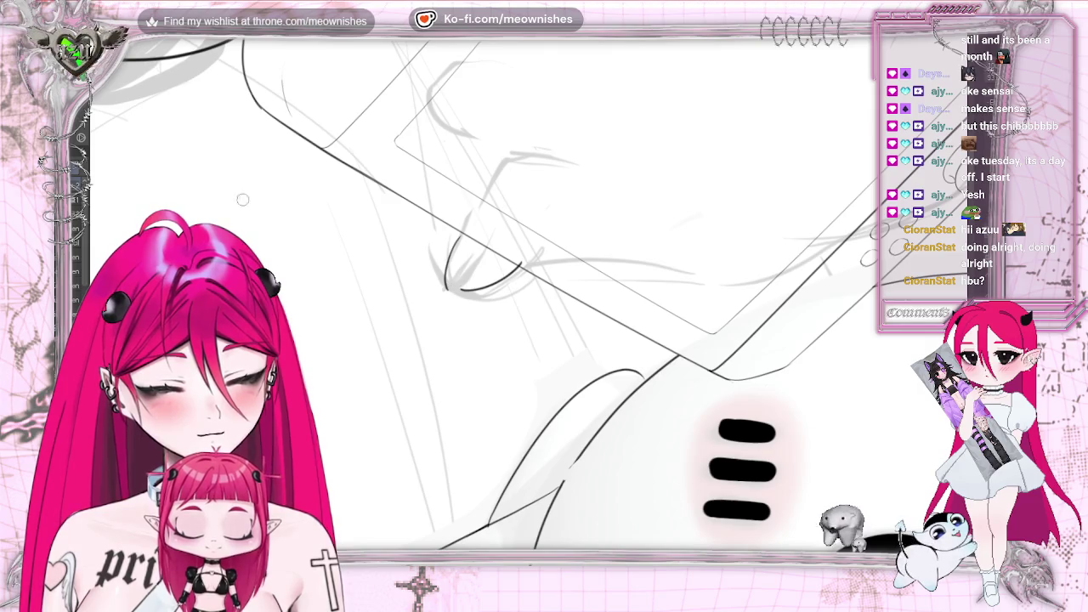
pyautogui.moveTo(460, 255); pyautogui.dragTo(448, 292)
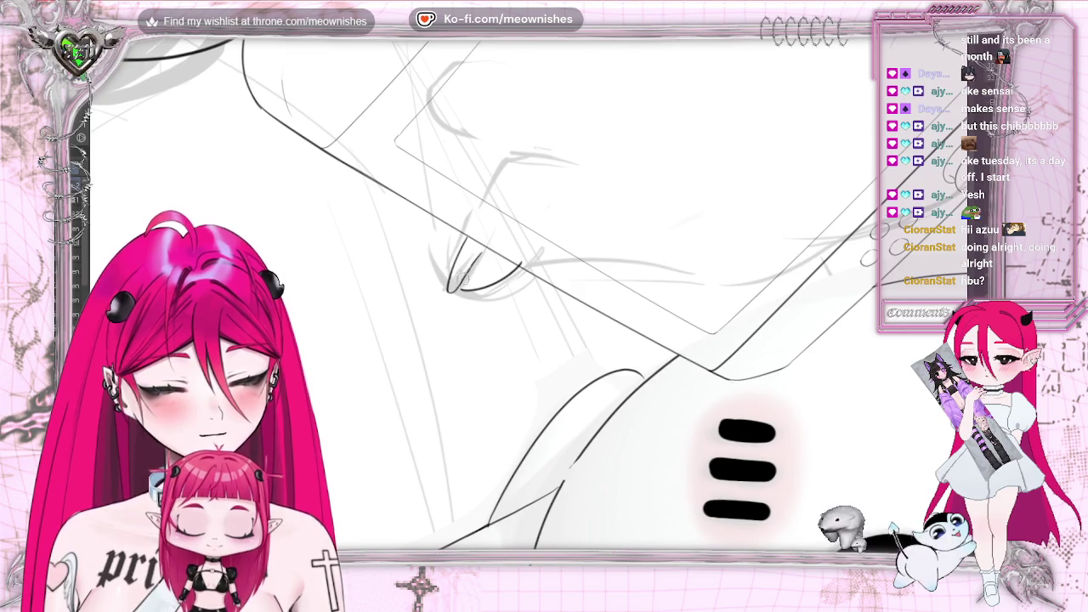
pyautogui.moveTo(479, 256); pyautogui.dragTo(464, 280)
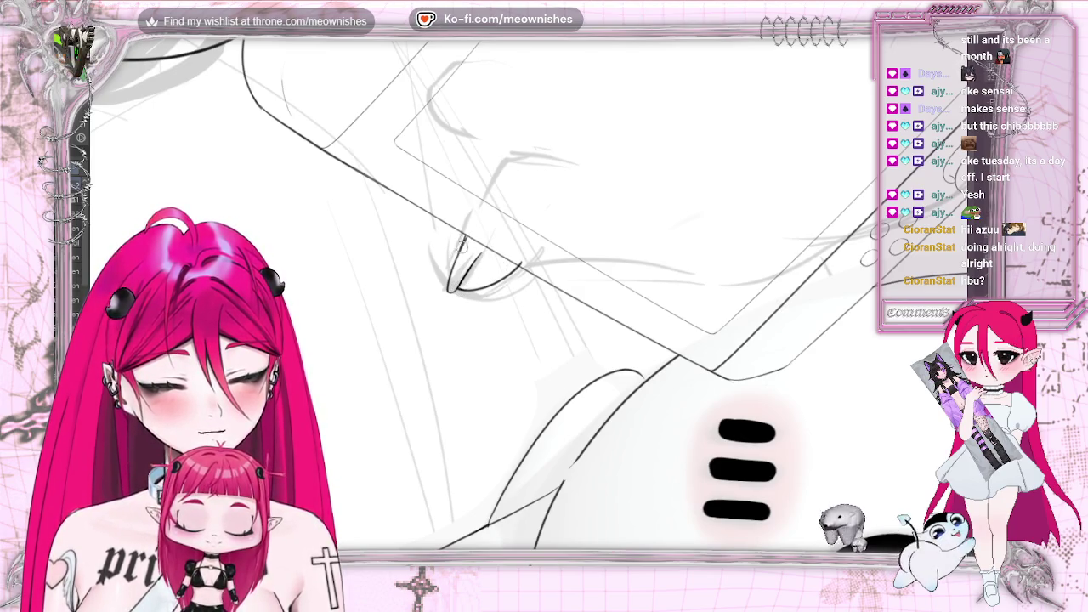
# - Recheck the console in mirrored view and discard an attempted stroke along its left edge
pyautogui.scroll(-3, 502, 281)
pyautogui.scroll(-2, 502, 282)
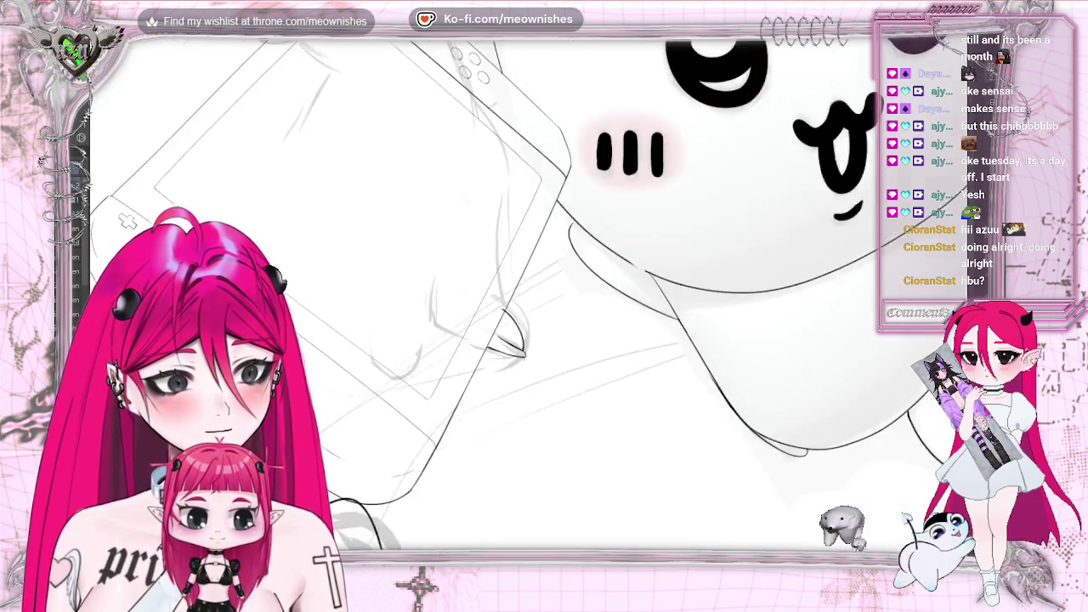
pyautogui.scroll(-2, 503, 281)
pyautogui.scroll(-1, 502, 281)
pyautogui.scroll(1, 502, 282)
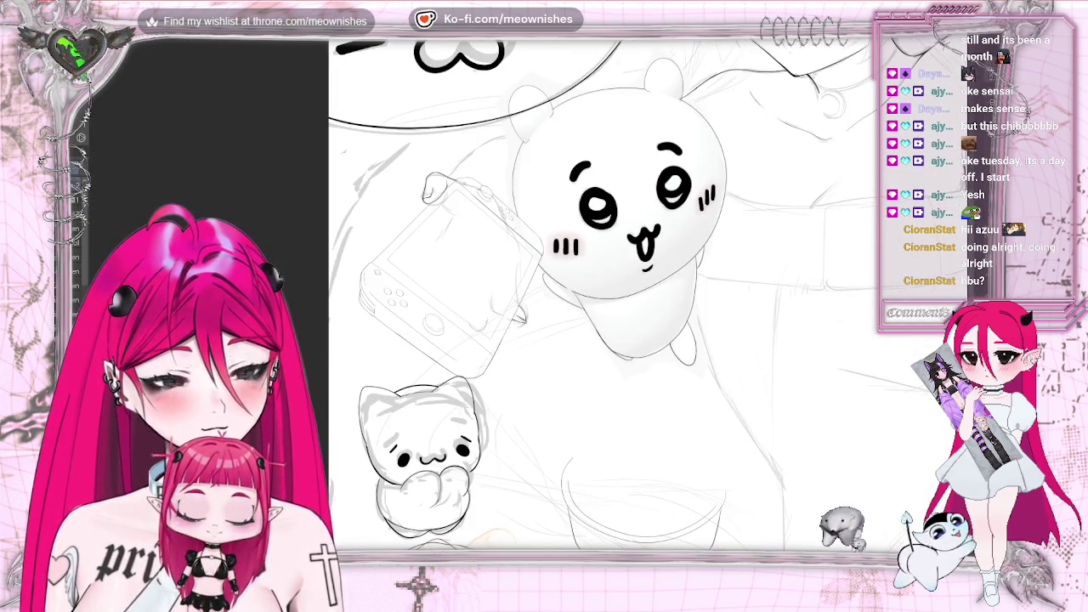
pyautogui.press('h')
pyautogui.scroll(2, 478, 215)
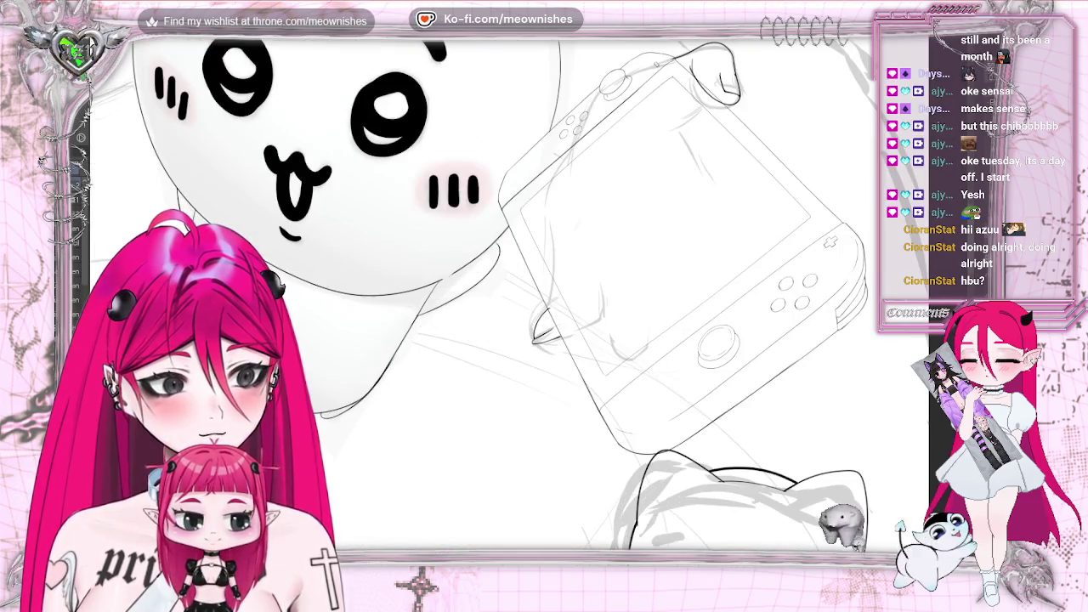
pyautogui.scroll(-4, 524, 267)
pyautogui.scroll(-2, 524, 267)
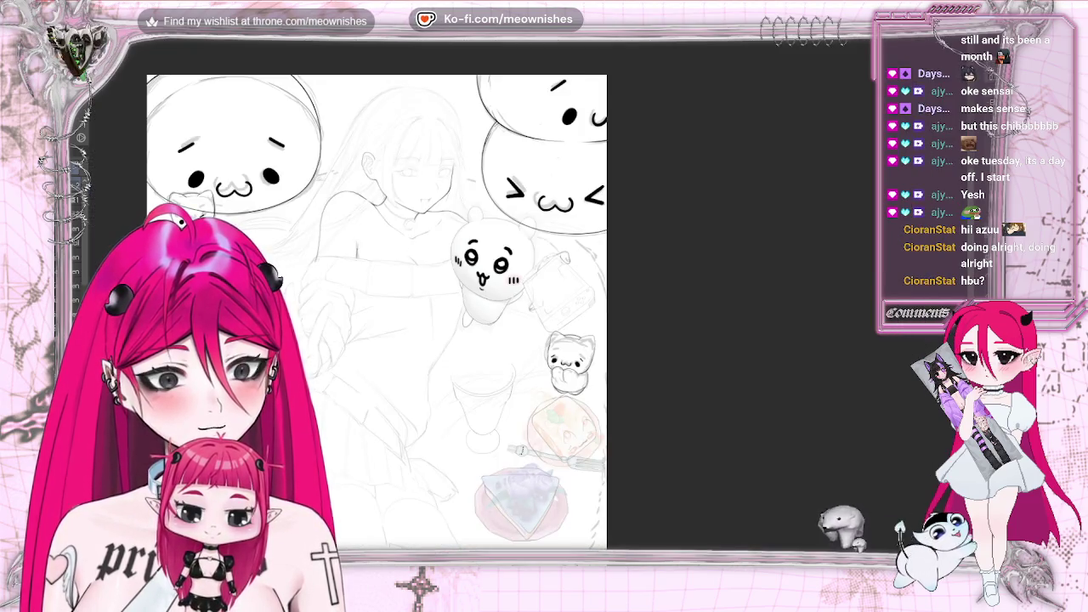
pyautogui.scroll(5, 537, 304)
pyautogui.press('h')
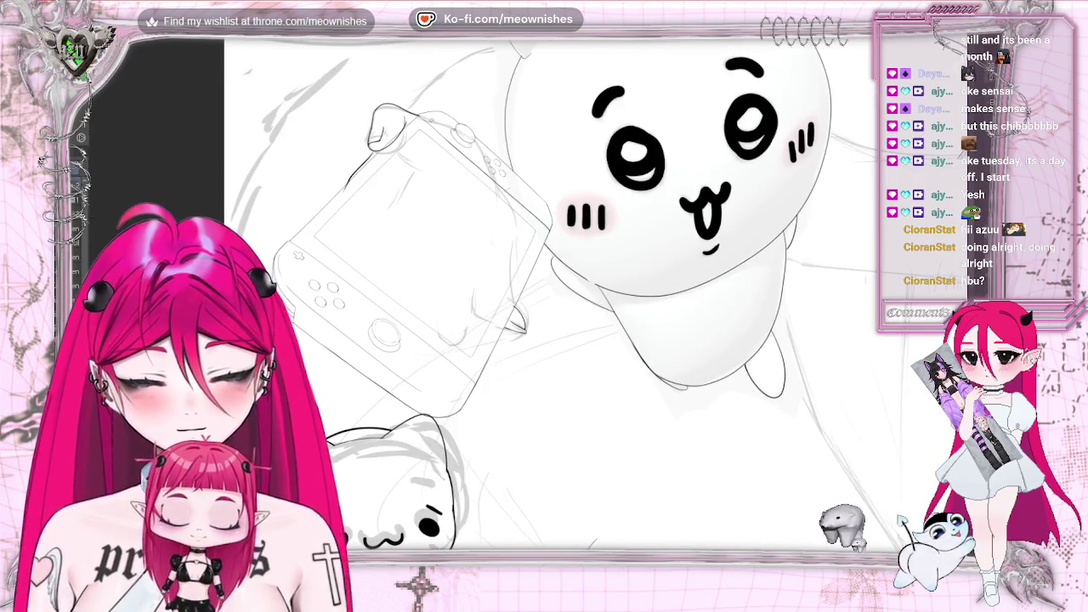
pyautogui.moveTo(339, 179); pyautogui.dragTo(314, 249)
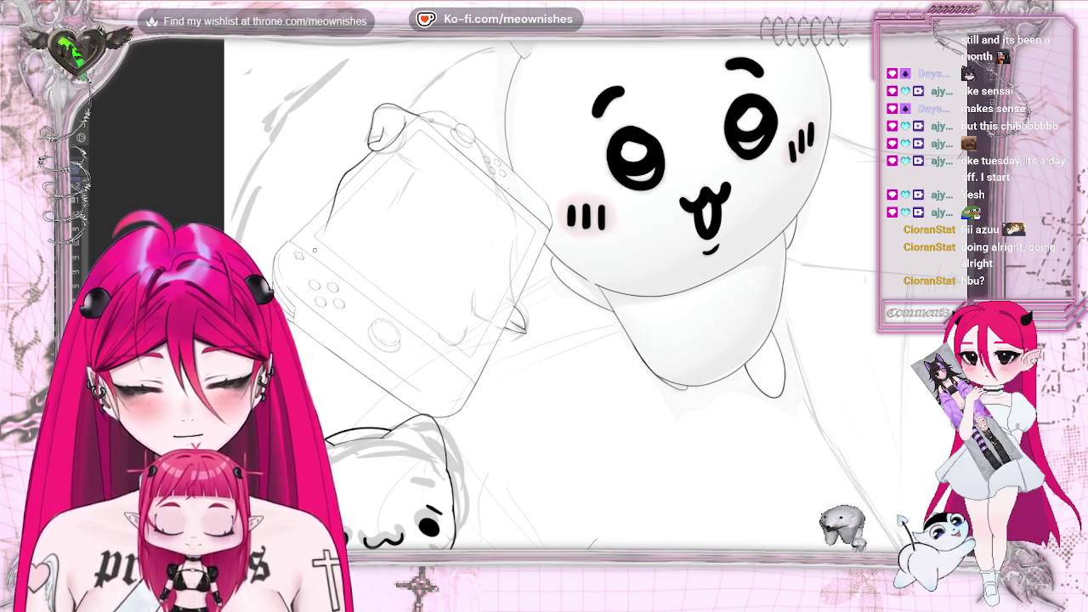
pyautogui.hotkey('ctrl', 'z')
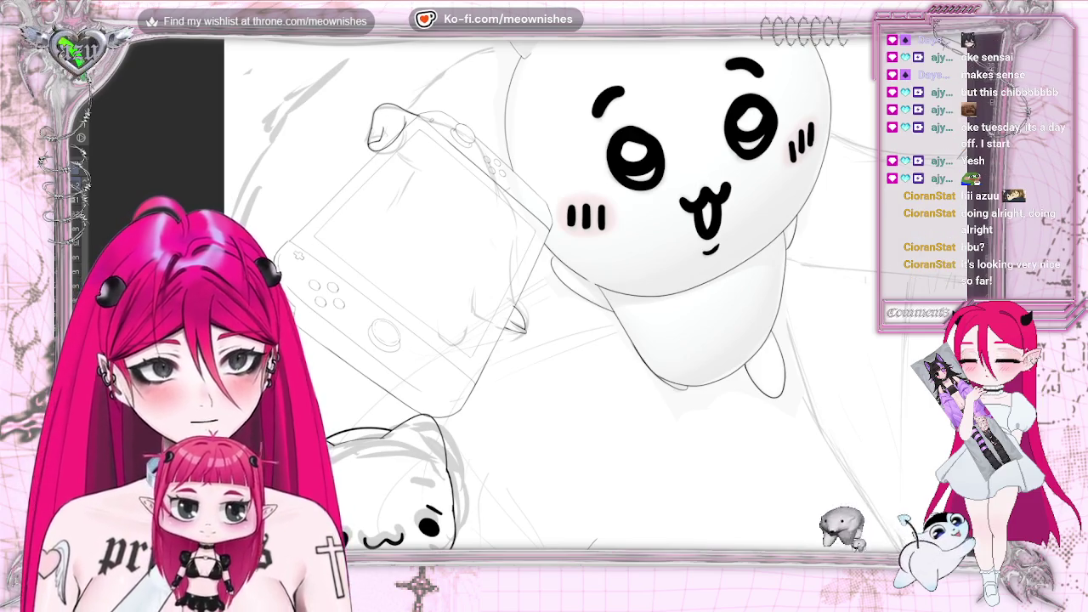
# - Zoom out, pan, and zoom in on the peace-sign hand sketch
pyautogui.hotkey('ctrl', '-')
pyautogui.hotkey('ctrl', '-')
pyautogui.hotkey('ctrl', '-')
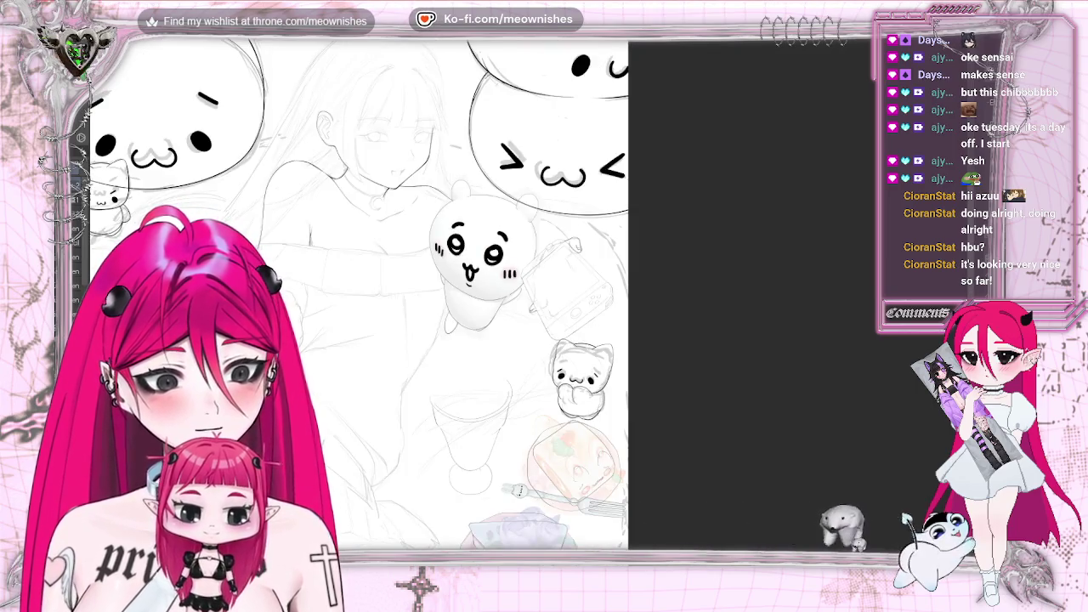
pyautogui.hscroll(-5, 493, 293)
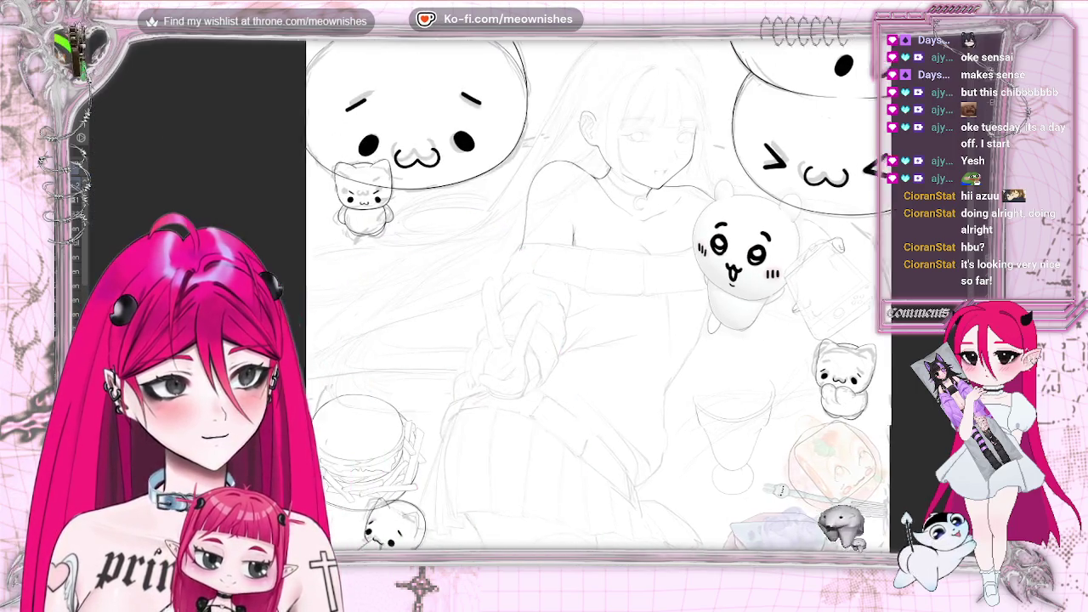
pyautogui.scroll(-2, 608, 293)
pyautogui.hotkey('ctrl', '+')
pyautogui.hotkey('ctrl', '+')
pyautogui.hotkey('ctrl', '+')
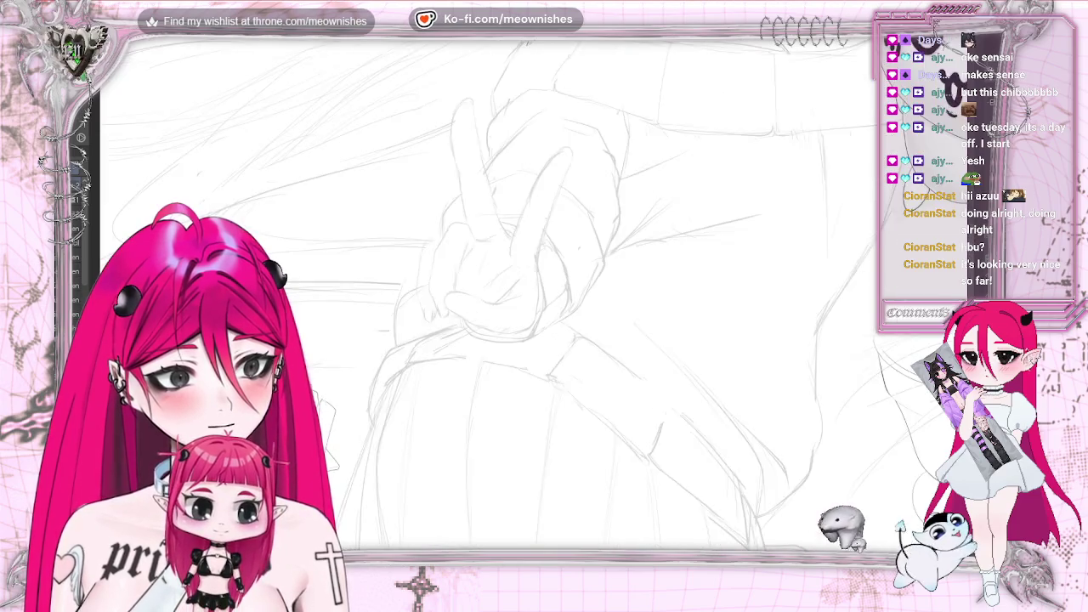
# - Rotate the canvas and ink the raised finger's top, fingertip hook, and left and right contours
pyautogui.scroll(3, 545, 293)
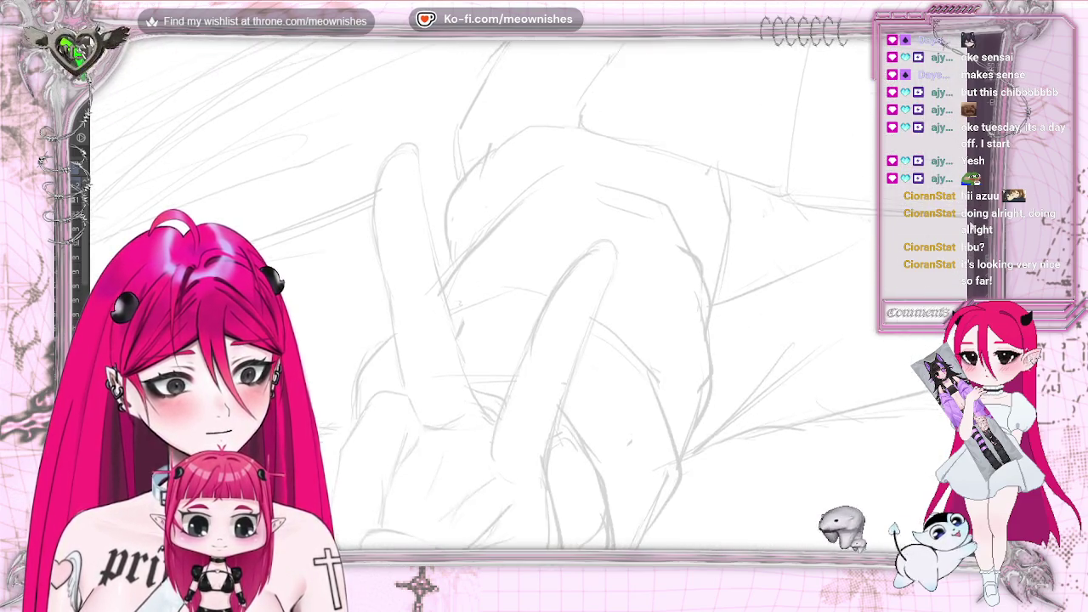
pyautogui.press('4')
pyautogui.press('4')
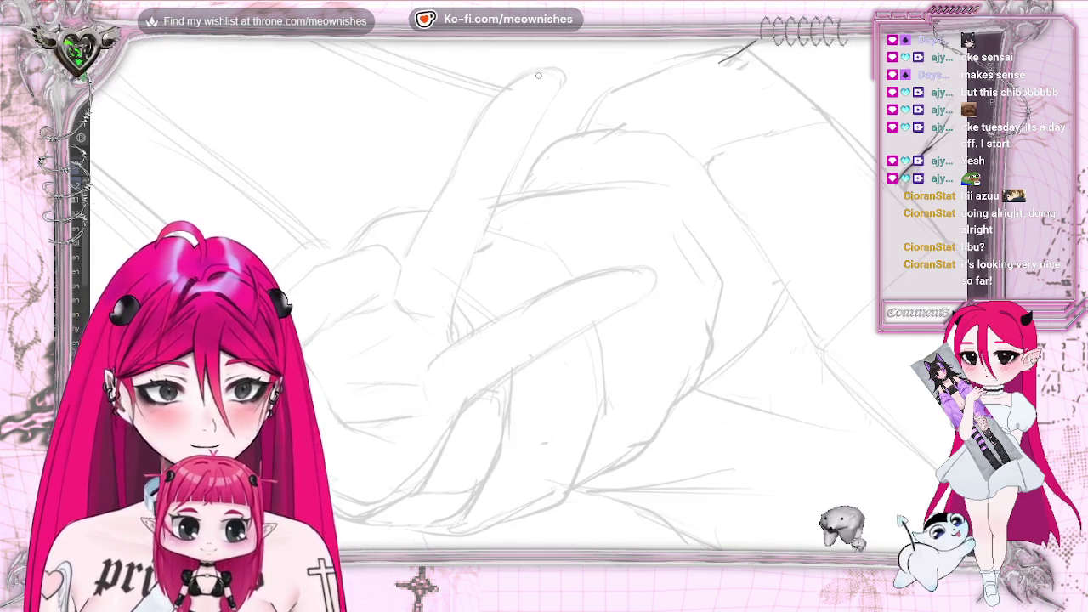
pyautogui.moveTo(540, 74)
pyautogui.mouseDown()
pyautogui.moveTo(464, 153)
pyautogui.moveTo(456, 175)
pyautogui.mouseUp()
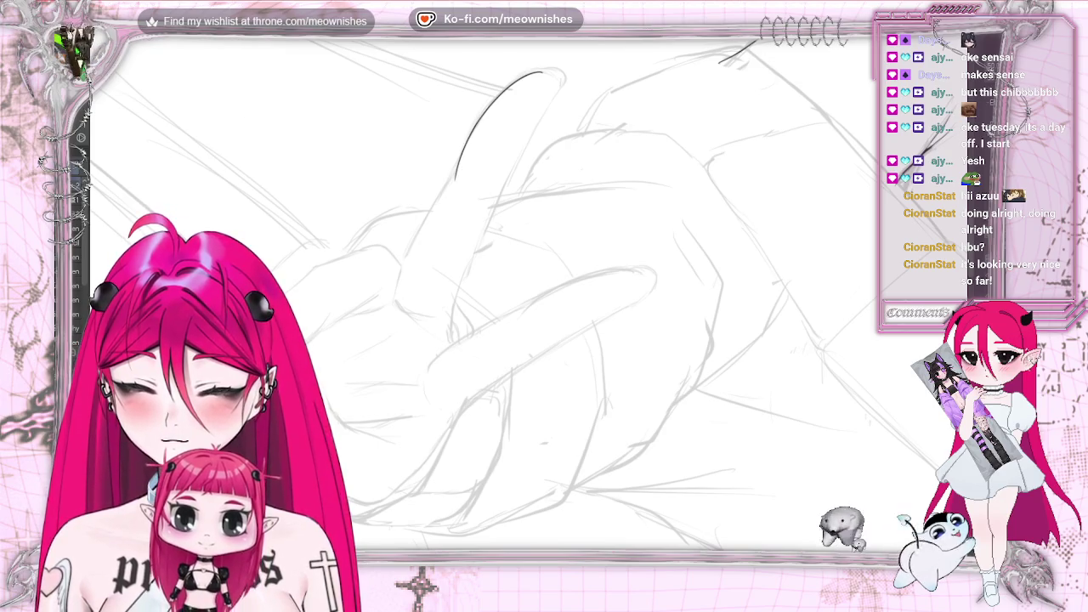
pyautogui.hotkey('ctrl', 'z')
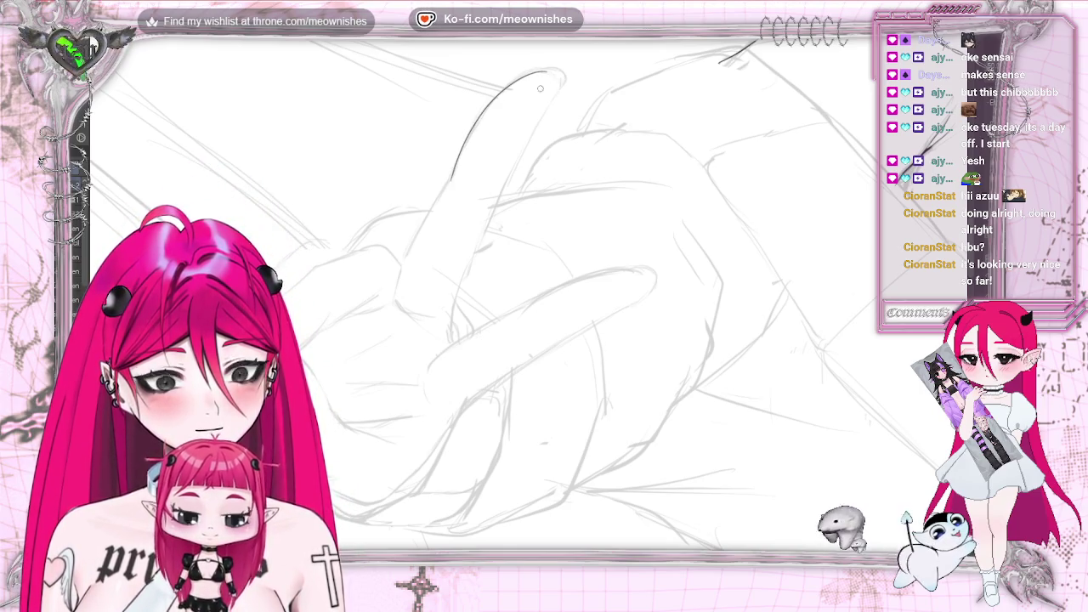
pyautogui.hotkey('ctrl', 'z')
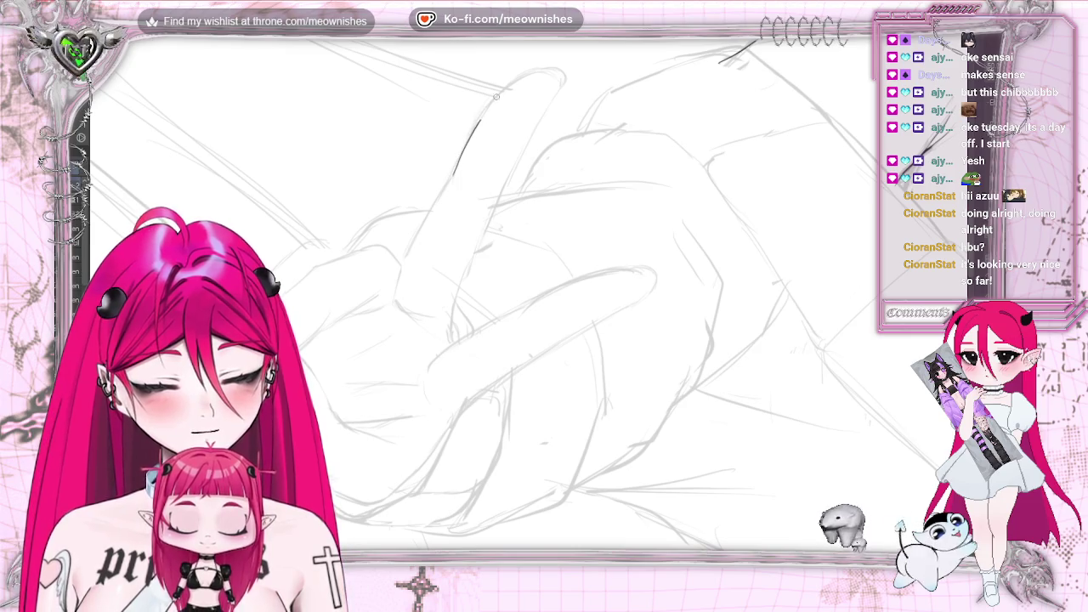
pyautogui.moveTo(497, 96); pyautogui.dragTo(546, 72)
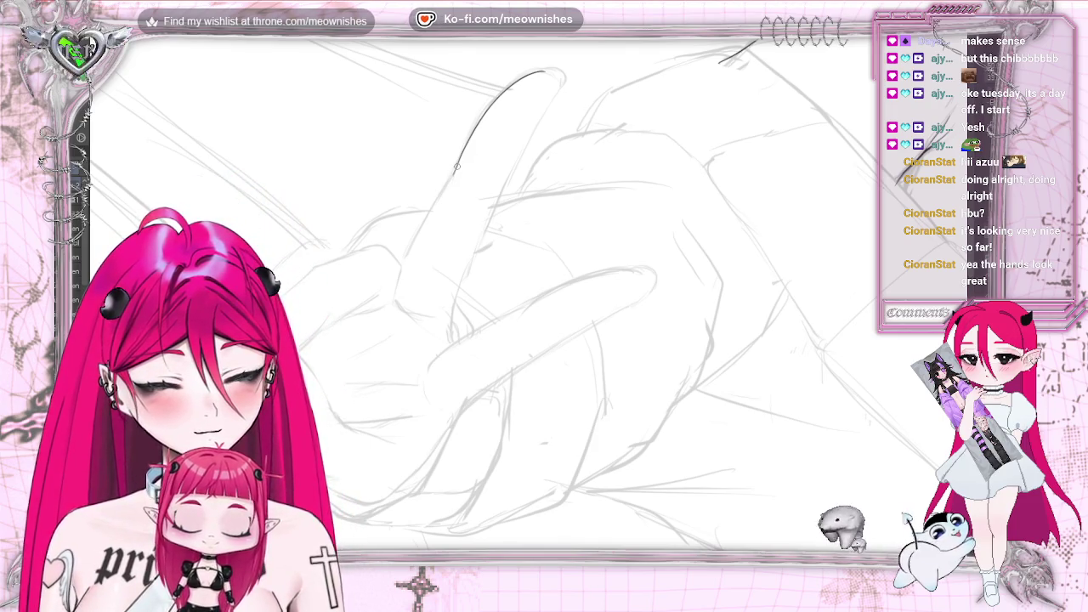
pyautogui.moveTo(457, 167); pyautogui.dragTo(405, 264)
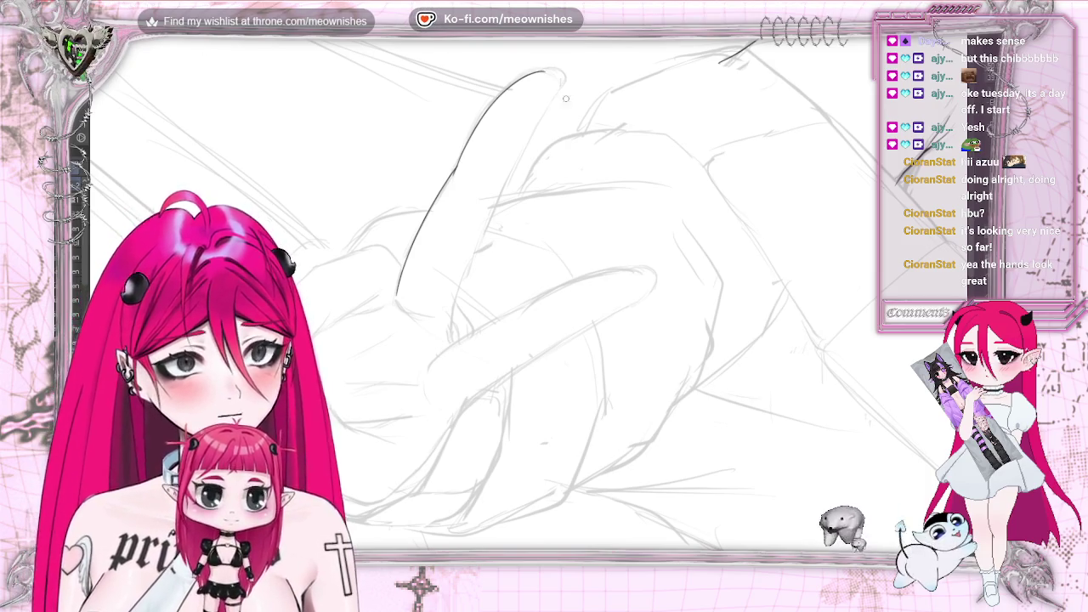
pyautogui.moveTo(568, 76); pyautogui.dragTo(558, 90)
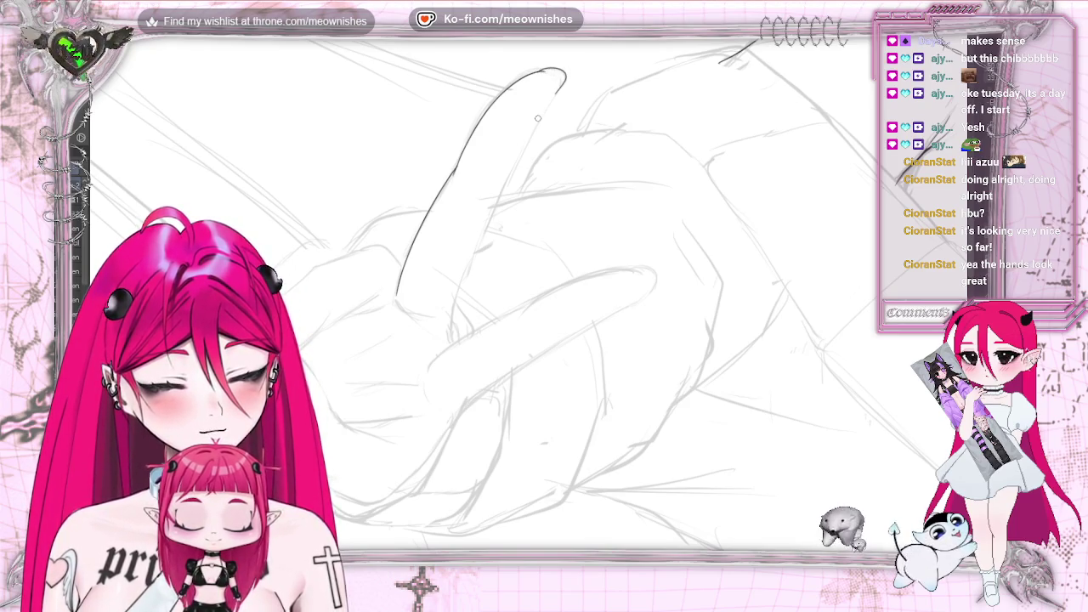
pyautogui.moveTo(521, 153); pyautogui.dragTo(496, 204)
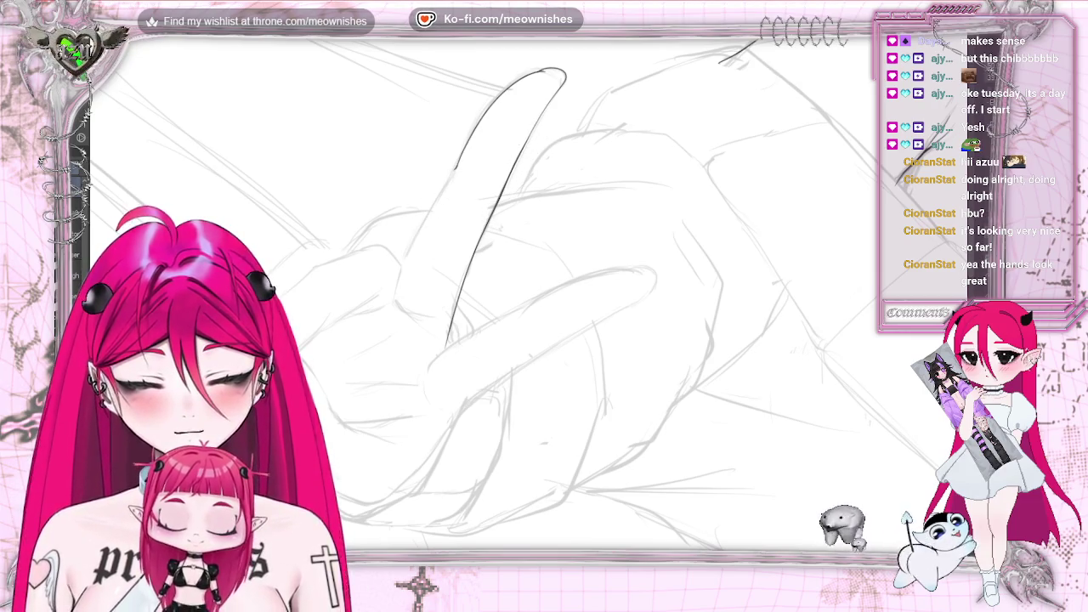
pyautogui.moveTo(458, 164); pyautogui.dragTo(428, 220)
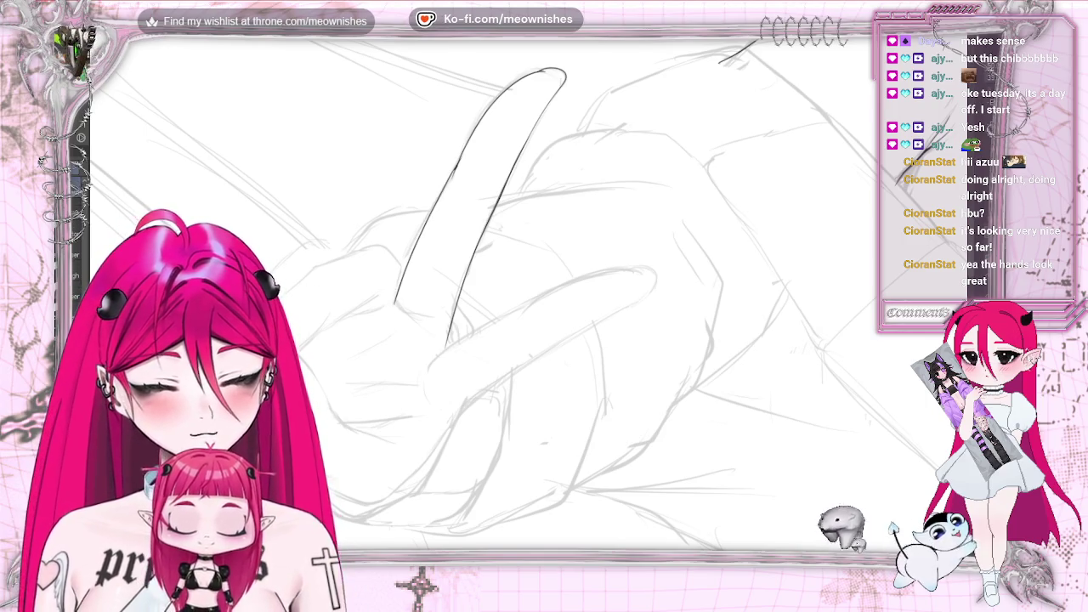
pyautogui.scroll(2, 477, 132)
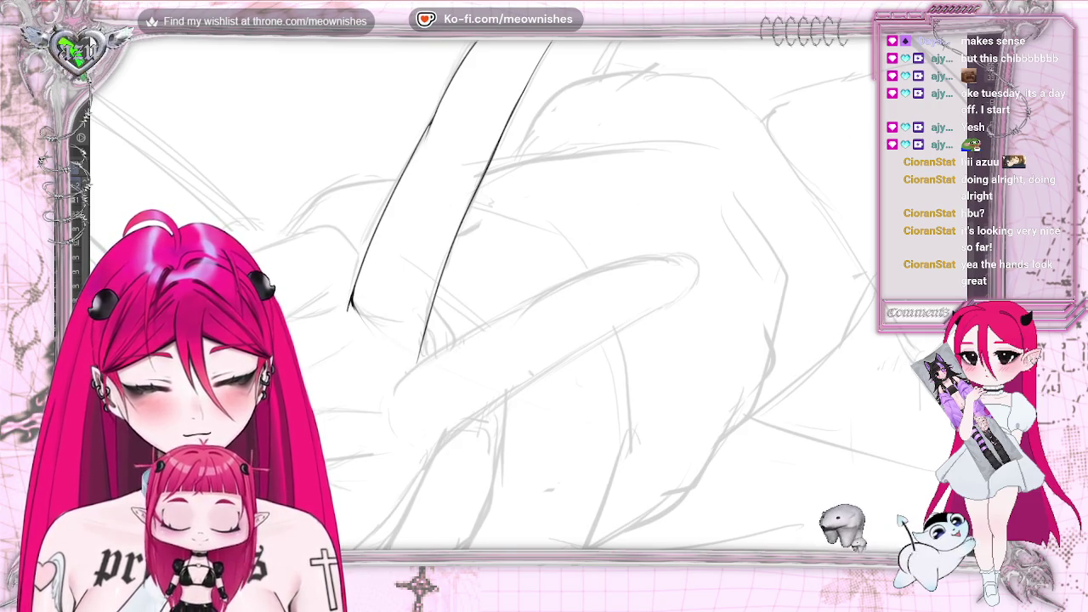
pyautogui.scroll(-3, 544, 297)
# - In mirrored view, undo the finger's lower contour stroke and redraw it more cleanly
pyautogui.scroll(-3, 545, 297)
pyautogui.scroll(-3, 544, 298)
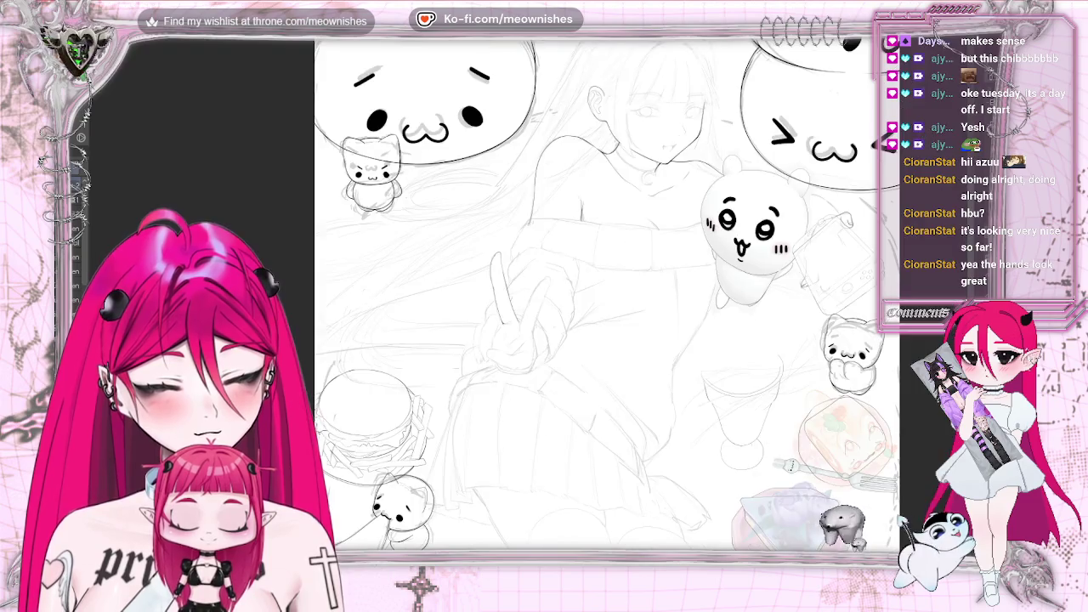
pyautogui.scroll(5, 519, 315)
pyautogui.scroll(1, 519, 314)
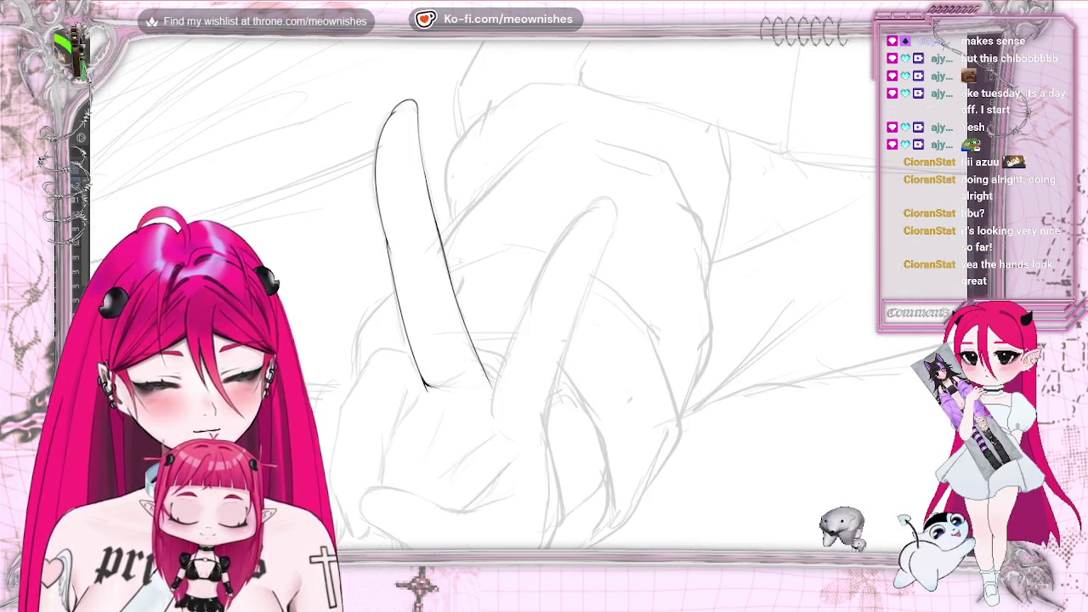
pyautogui.press('m')
pyautogui.scroll(-3, 519, 314)
pyautogui.scroll(3, 519, 315)
pyautogui.scroll(2, 519, 315)
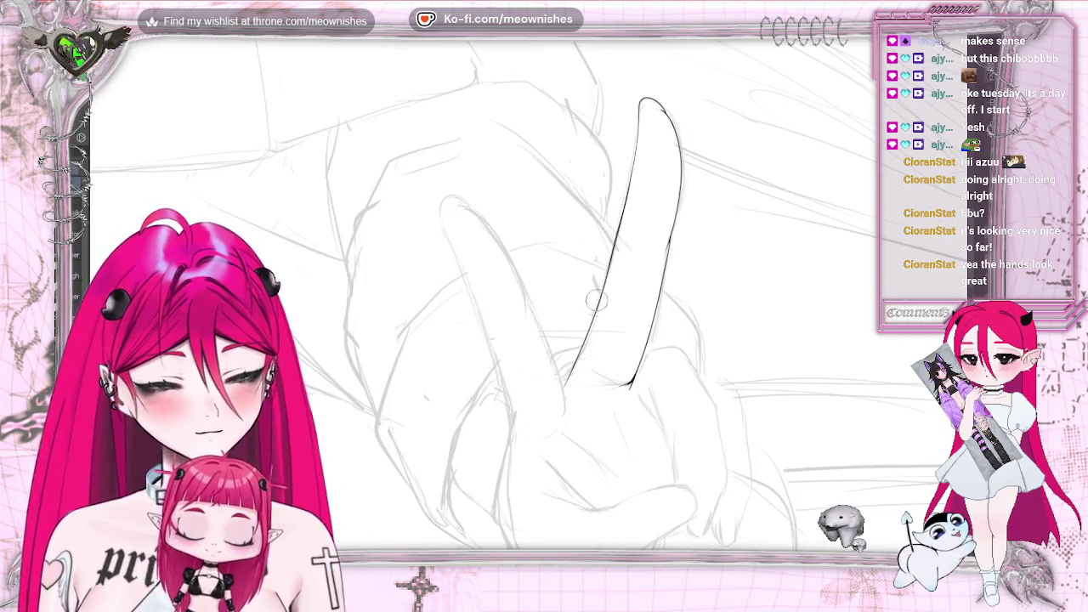
pyautogui.hotkey('ctrl', 'z')
pyautogui.moveTo(602, 298); pyautogui.dragTo(574, 365)
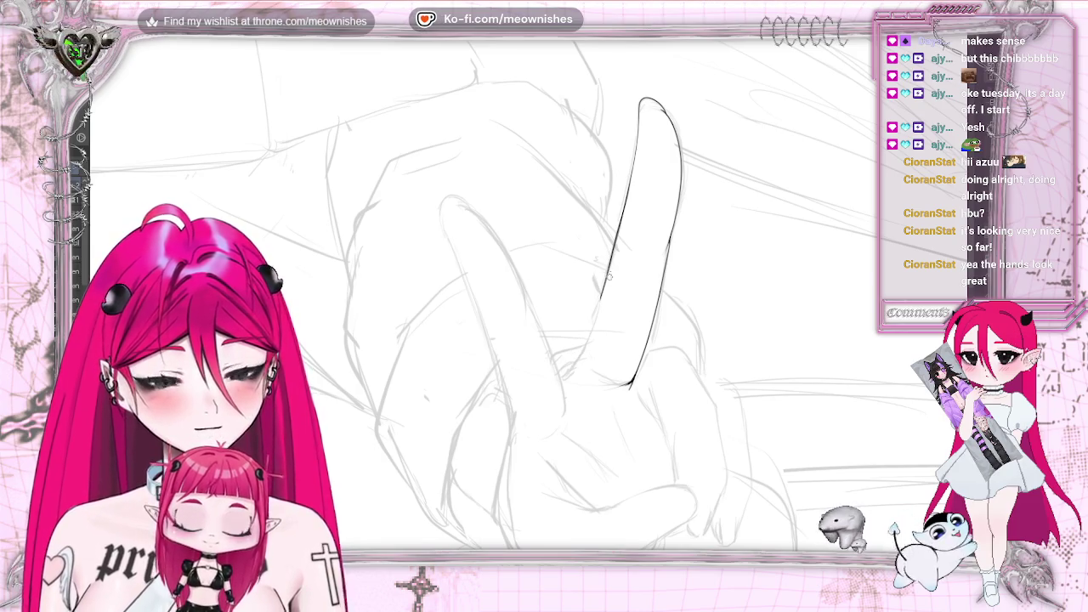
pyautogui.moveTo(606, 281); pyautogui.dragTo(577, 367)
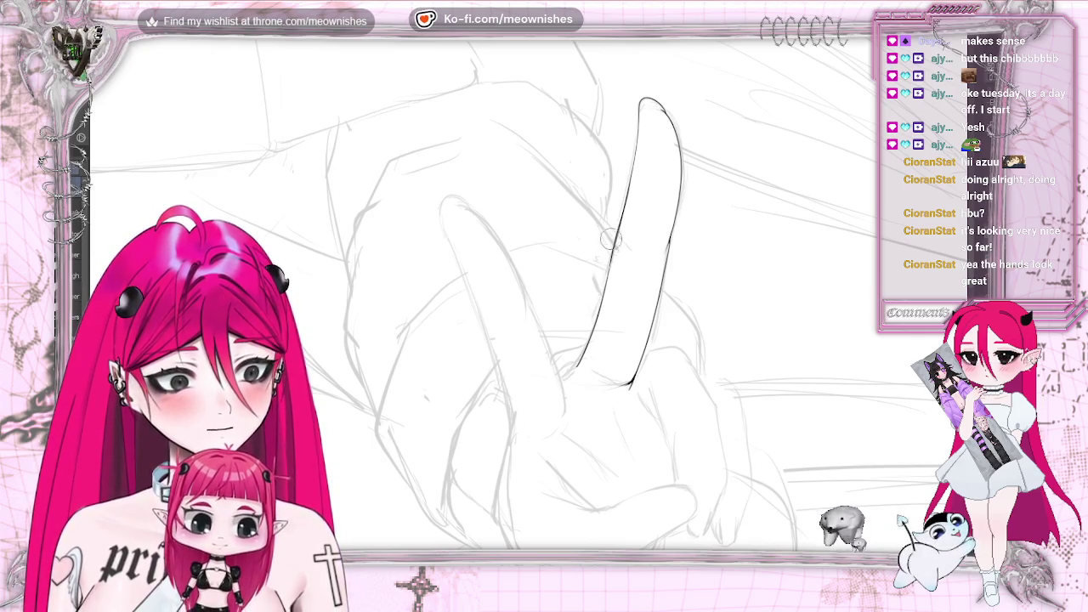
# - Flip the view back, rotate it to a diagonal angle, and zoom out to the whole canvas
pyautogui.press('h')
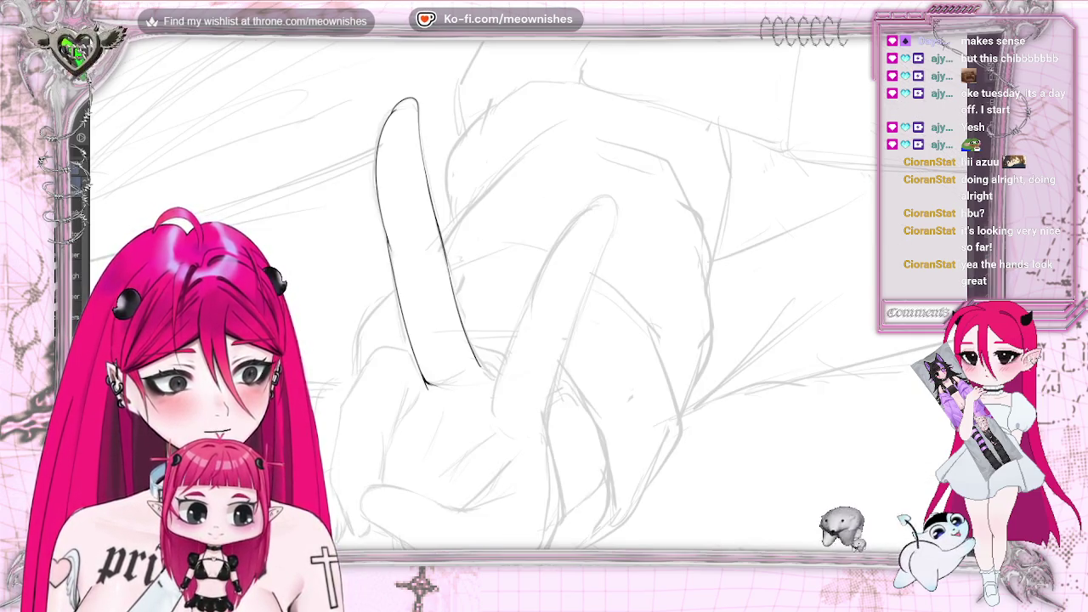
pyautogui.scroll(-3, 544, 293)
pyautogui.scroll(3, 545, 293)
pyautogui.scroll(3, 524, 300)
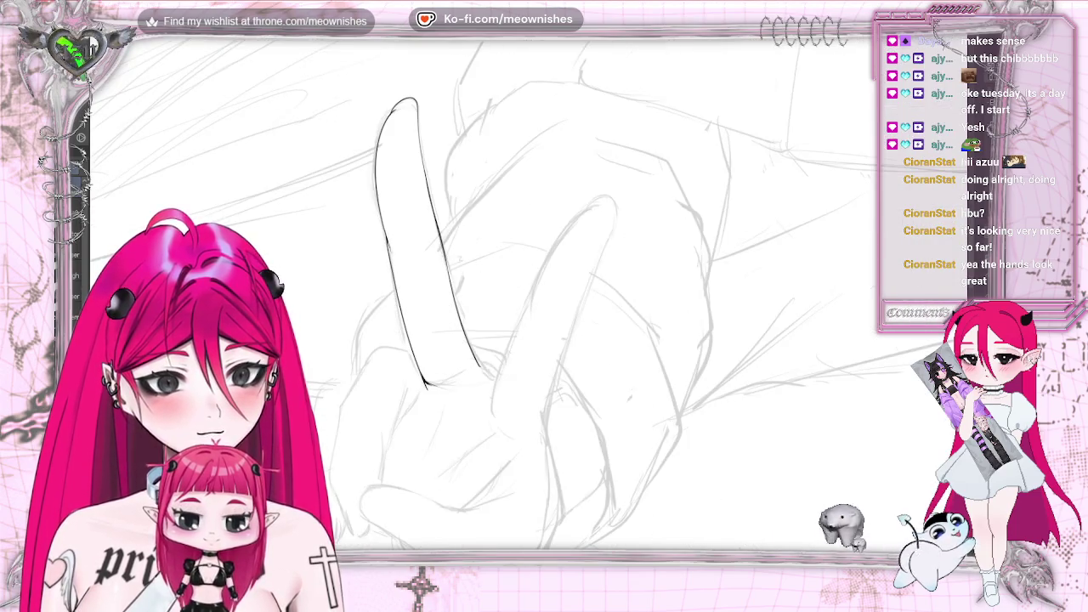
pyautogui.press('6')
pyautogui.press('6')
pyautogui.press('6')
pyautogui.press('4')
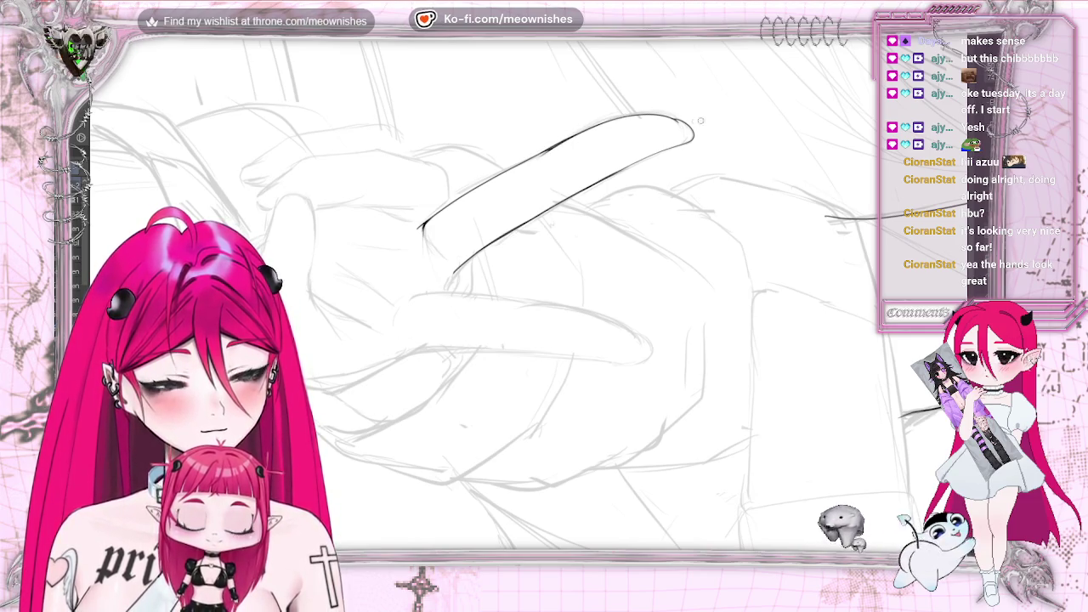
pyautogui.hotkey('ctrl', '0')
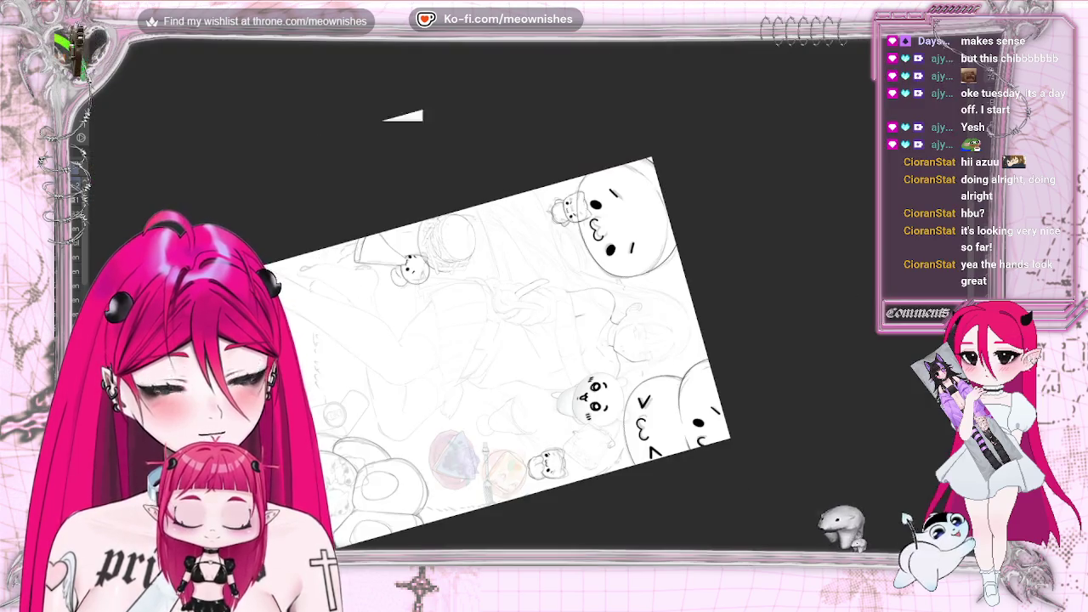
# - Back at the hand close-up, extend the finger's lower outline, then erase part of that edge
pyautogui.hotkey('ctrl', '0')
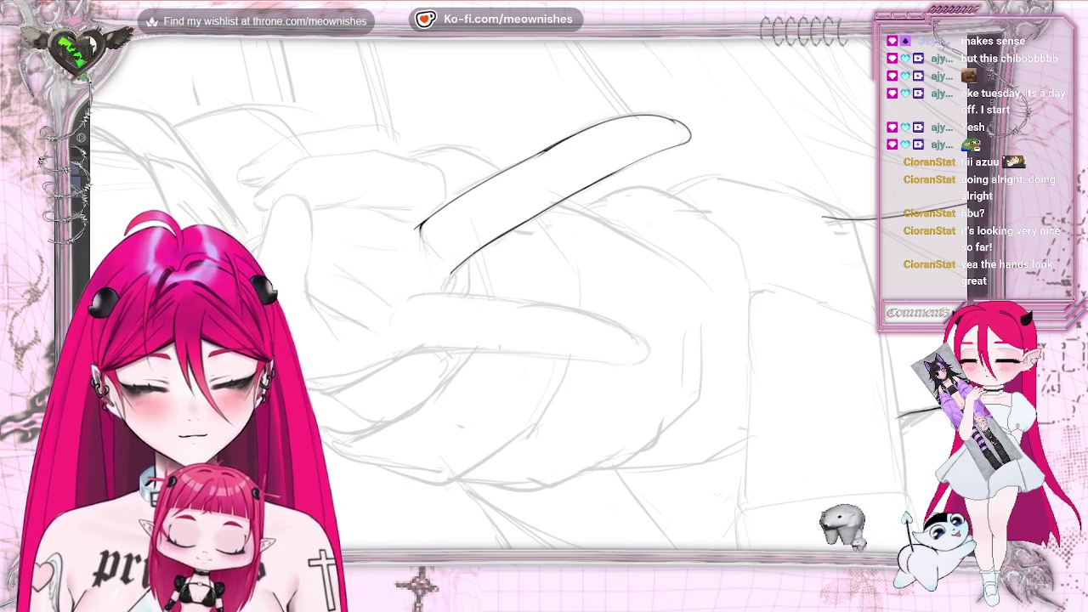
pyautogui.press(']')
pyautogui.press('[')
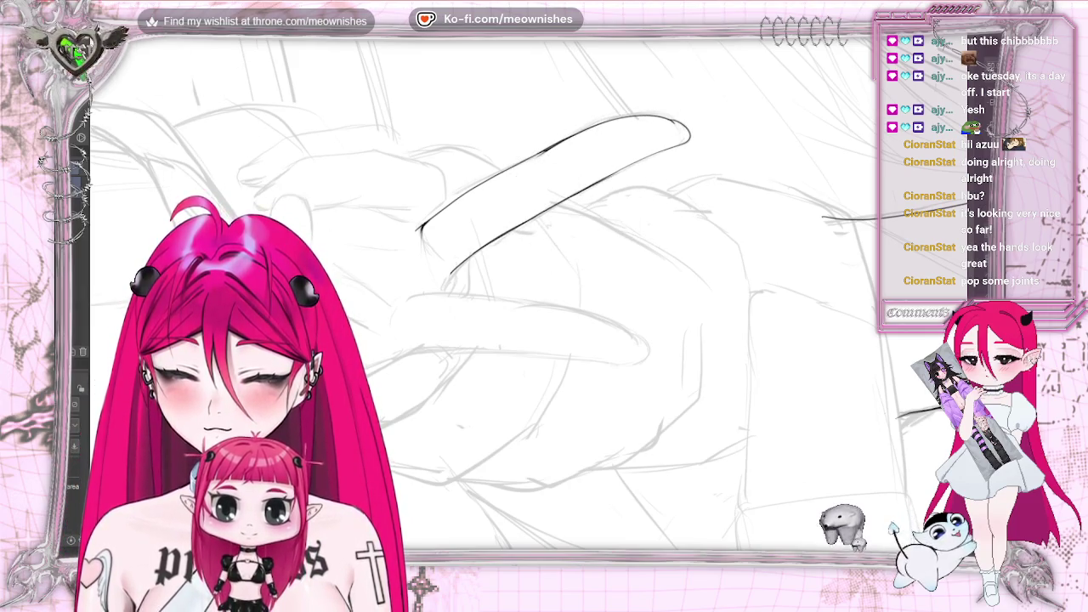
pyautogui.press('e')
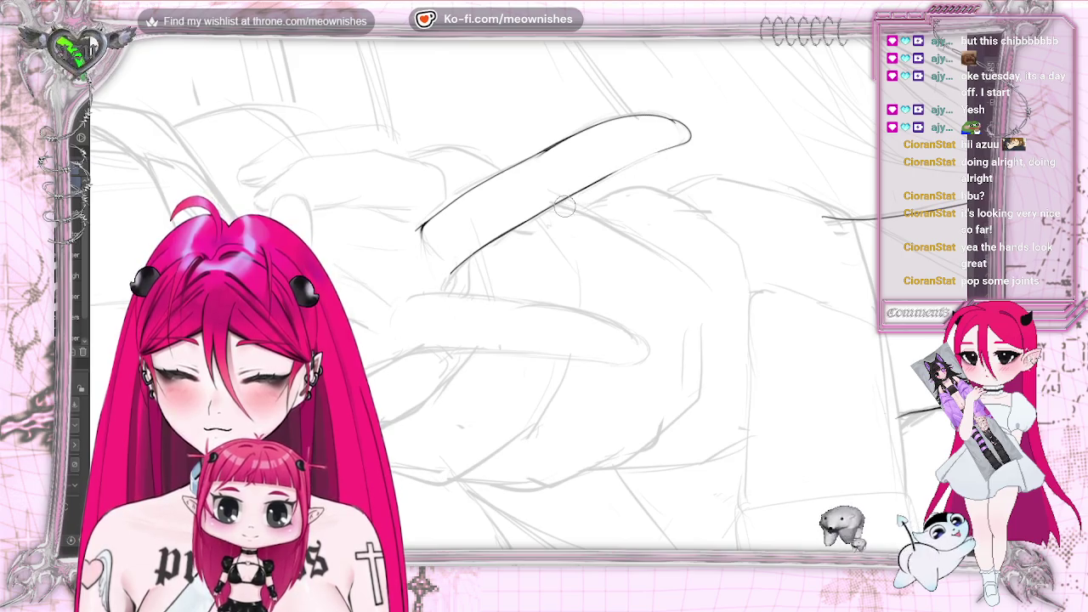
pyautogui.press('b')
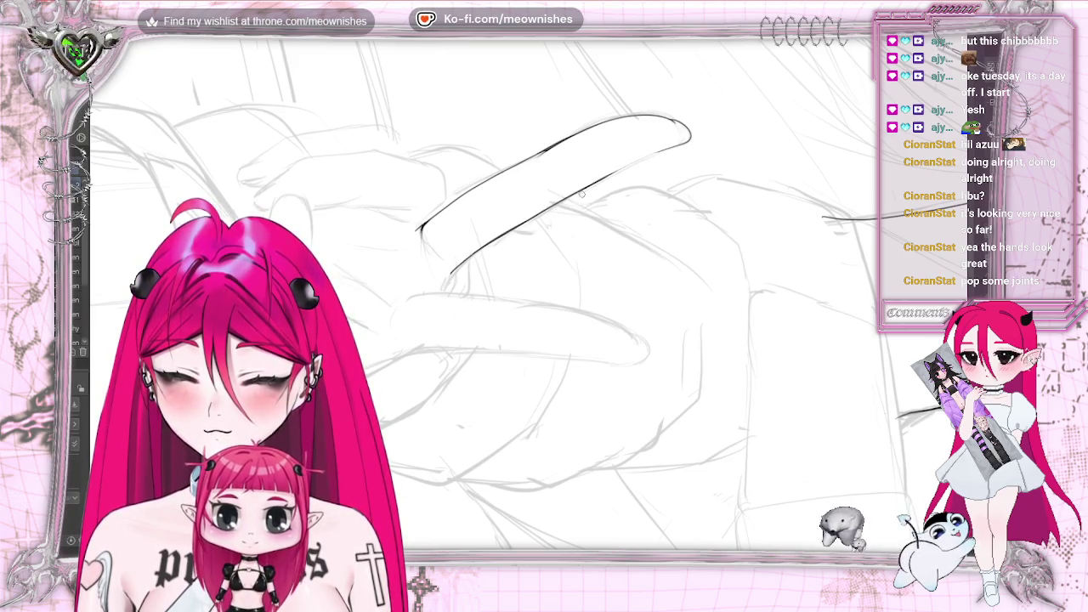
pyautogui.moveTo(577, 192); pyautogui.dragTo(668, 148)
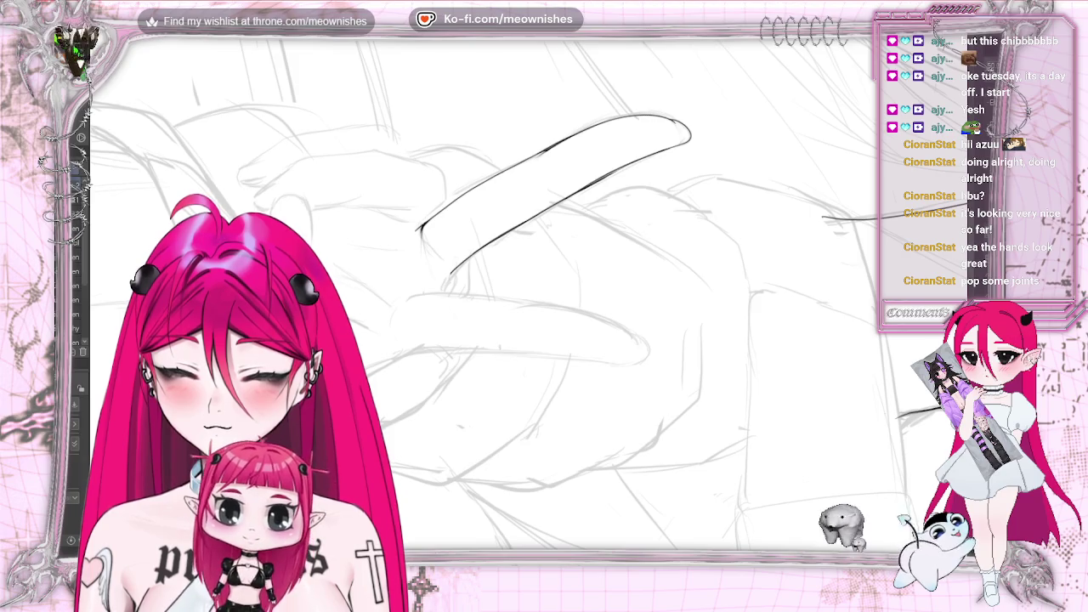
pyautogui.press('e')
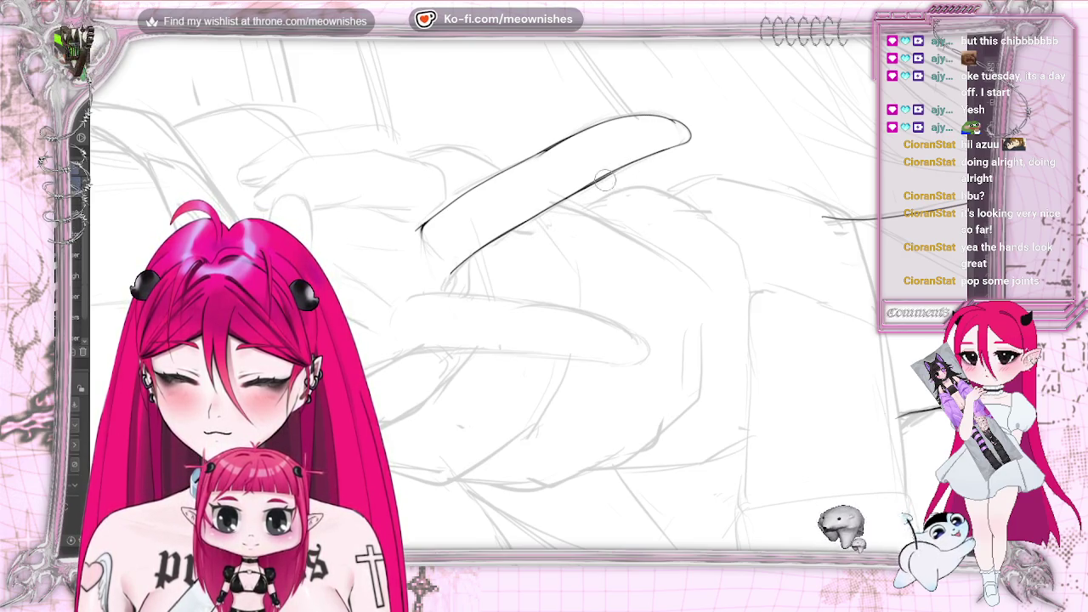
pyautogui.moveTo(614, 178); pyautogui.dragTo(548, 215)
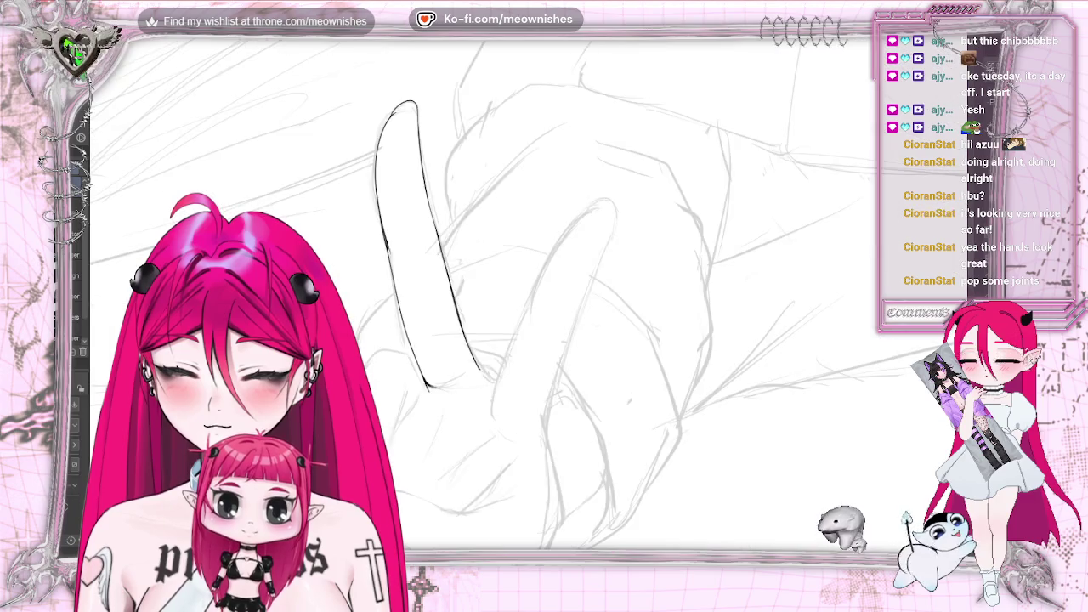
pyautogui.scroll(-3, 502, 293)
pyautogui.scroll(-3, 502, 293)
pyautogui.scroll(6, 501, 293)
pyautogui.scroll(3, 519, 324)
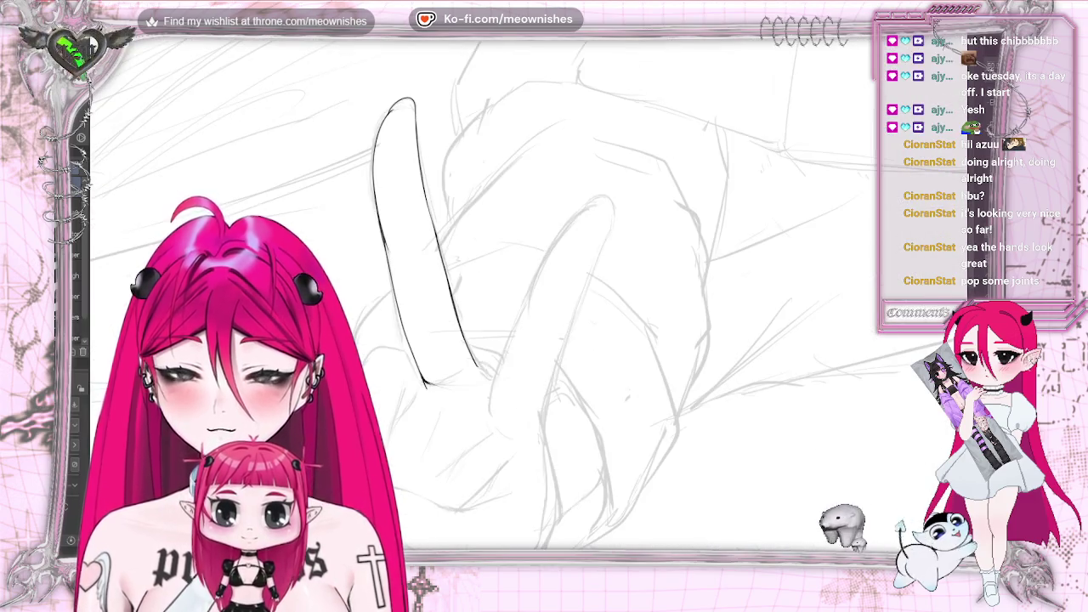
pyautogui.moveTo(499, 385); pyautogui.dragTo(527, 310)
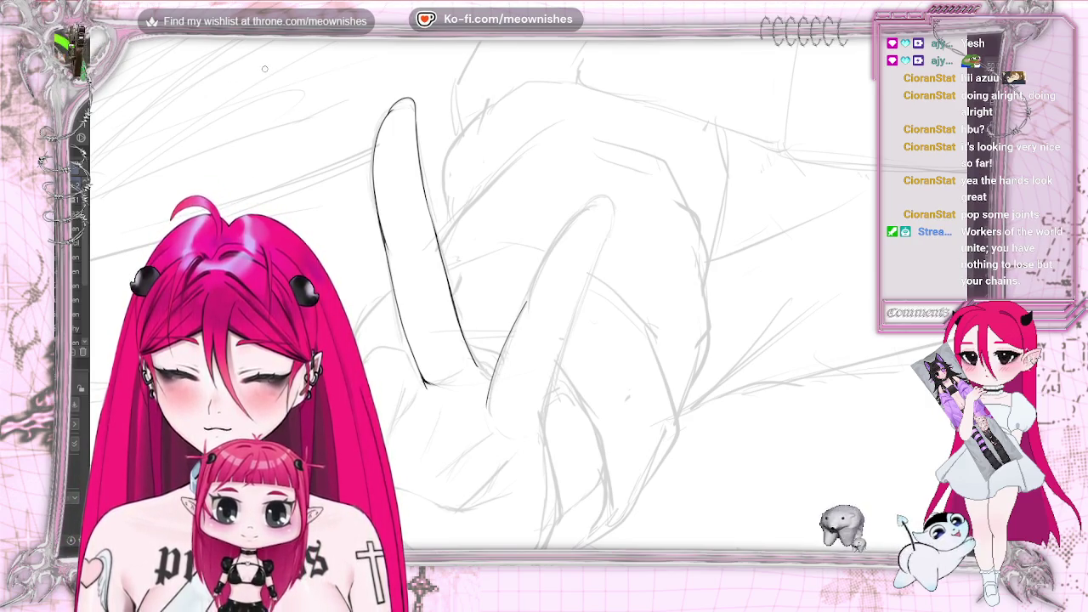
pyautogui.hotkey('ctrl', 'z')
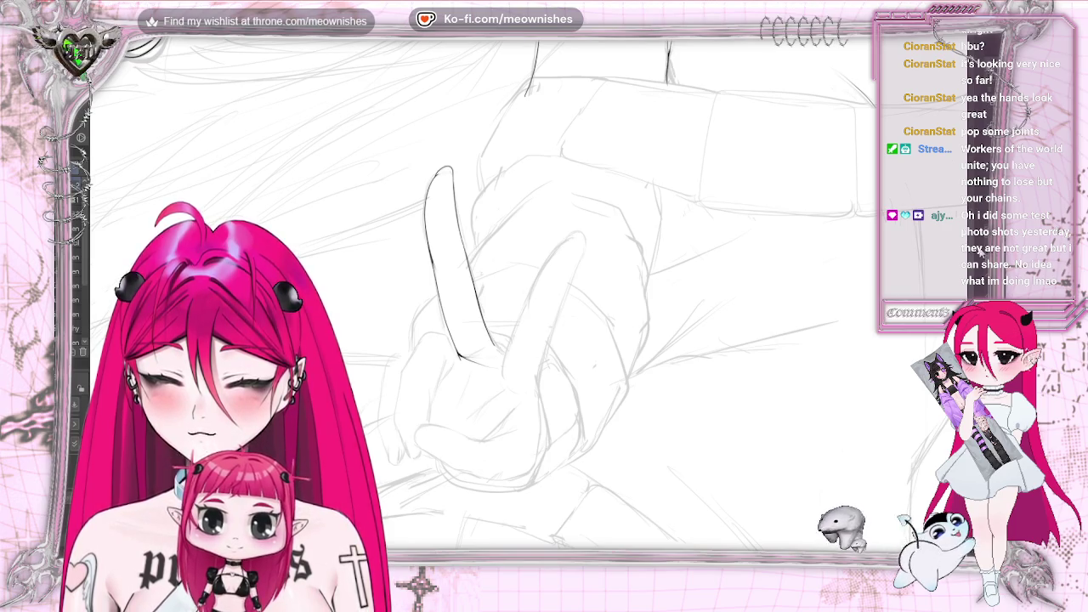
pyautogui.scroll(-5, 484, 297)
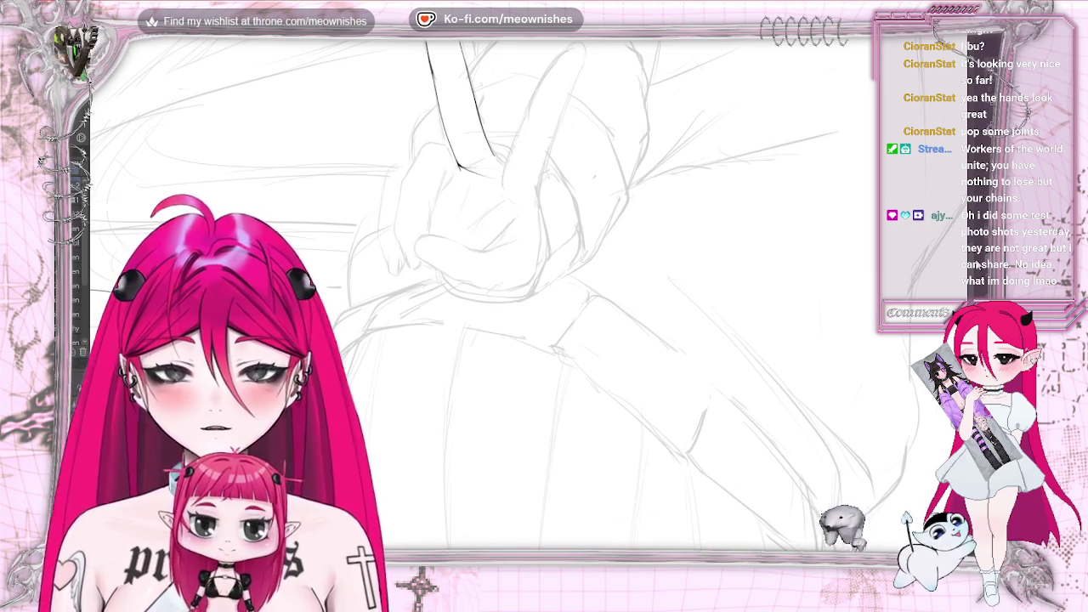
pyautogui.scroll(2, 544, 298)
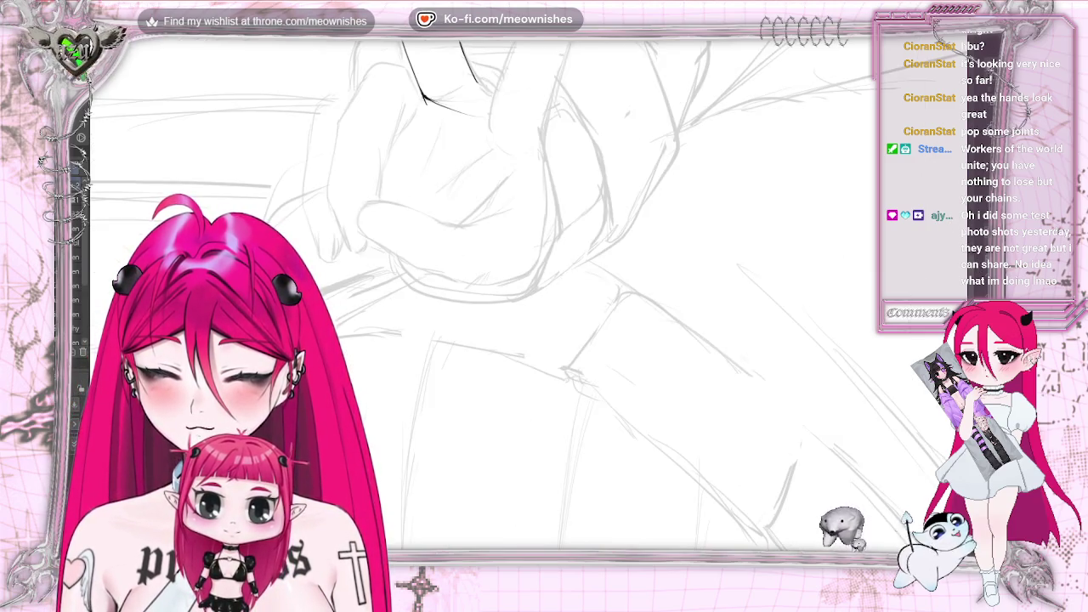
pyautogui.scroll(2, 544, 297)
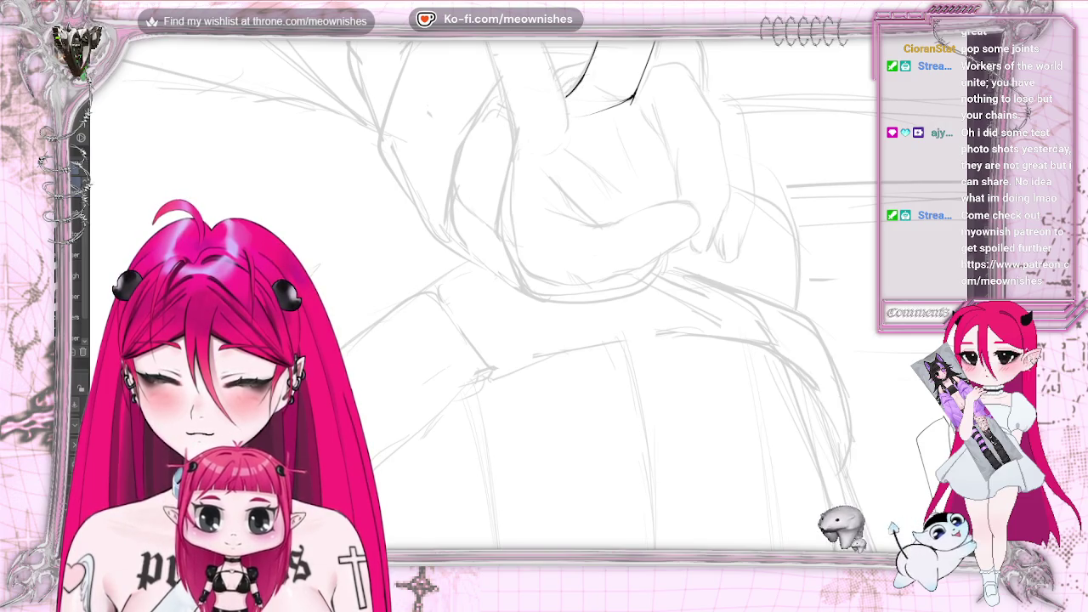
pyautogui.press('-')
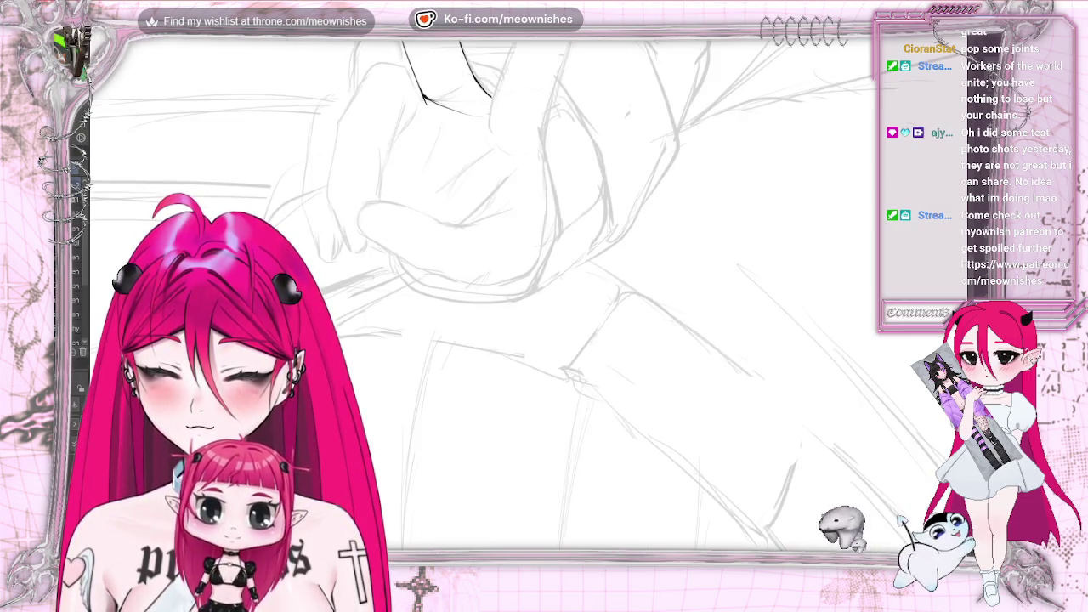
pyautogui.moveTo(511, 85); pyautogui.dragTo(546, 163)
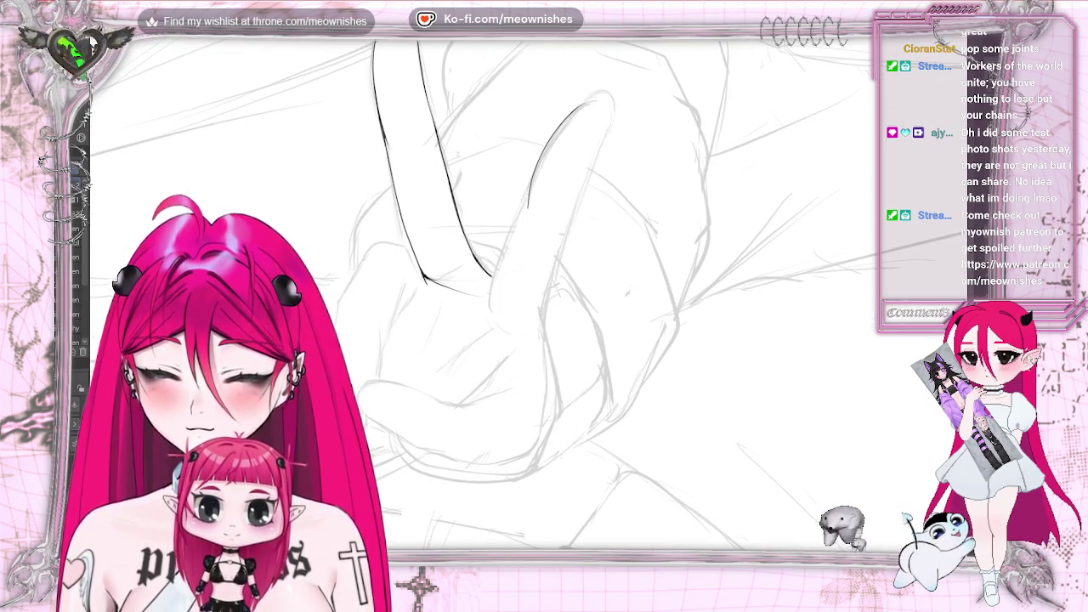
# - Ink the second finger's right edge from its tip down, redoing the curve until clean
pyautogui.hotkey('ctrl', 'z')
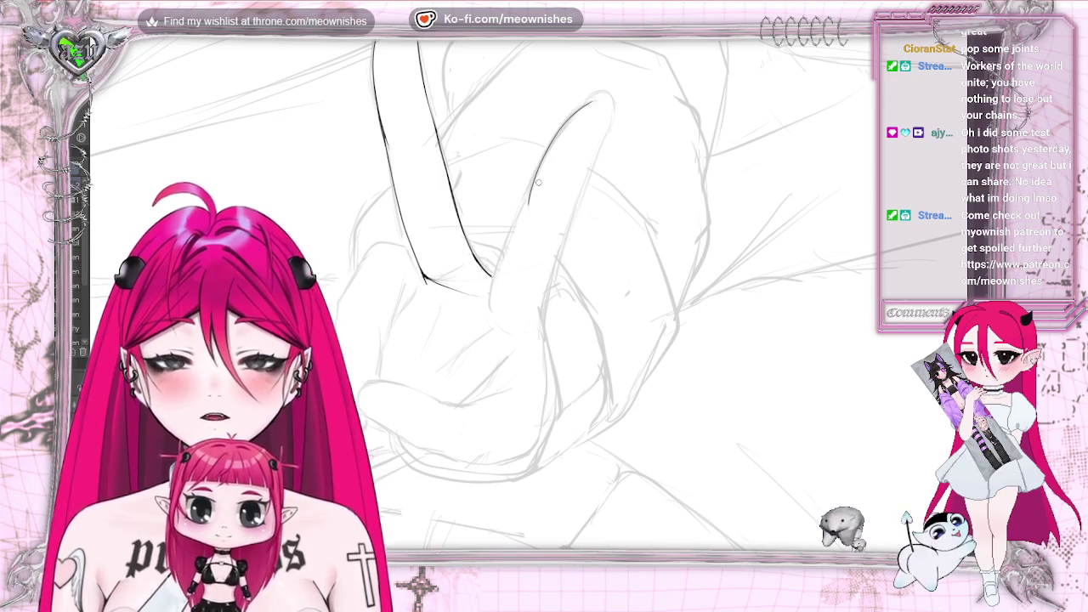
pyautogui.scroll(3, 225, 168)
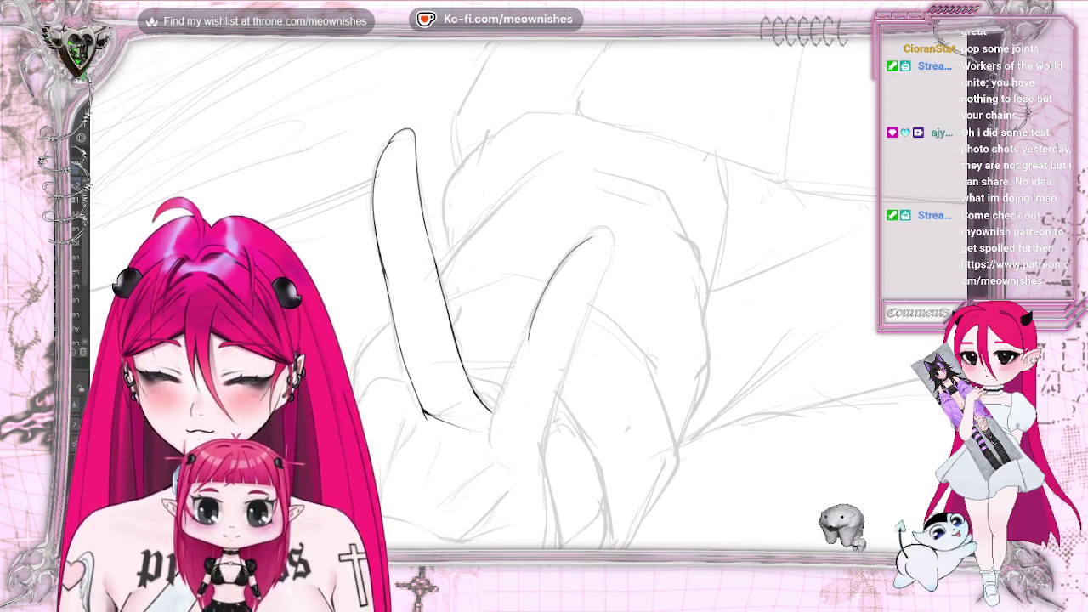
pyautogui.moveTo(585, 240); pyautogui.dragTo(600, 237)
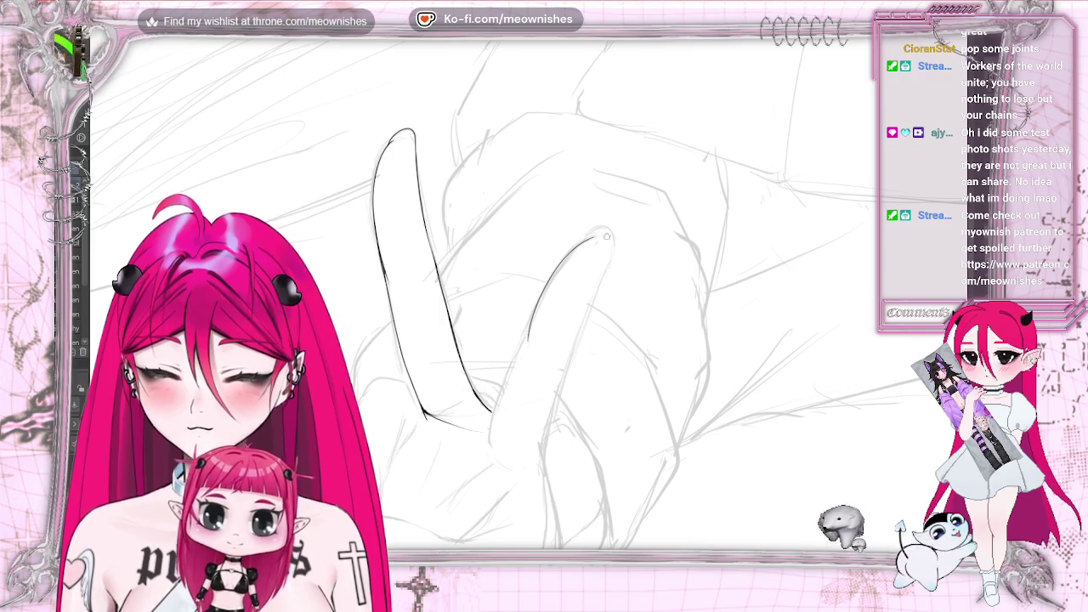
pyautogui.hotkey('ctrl', 'z')
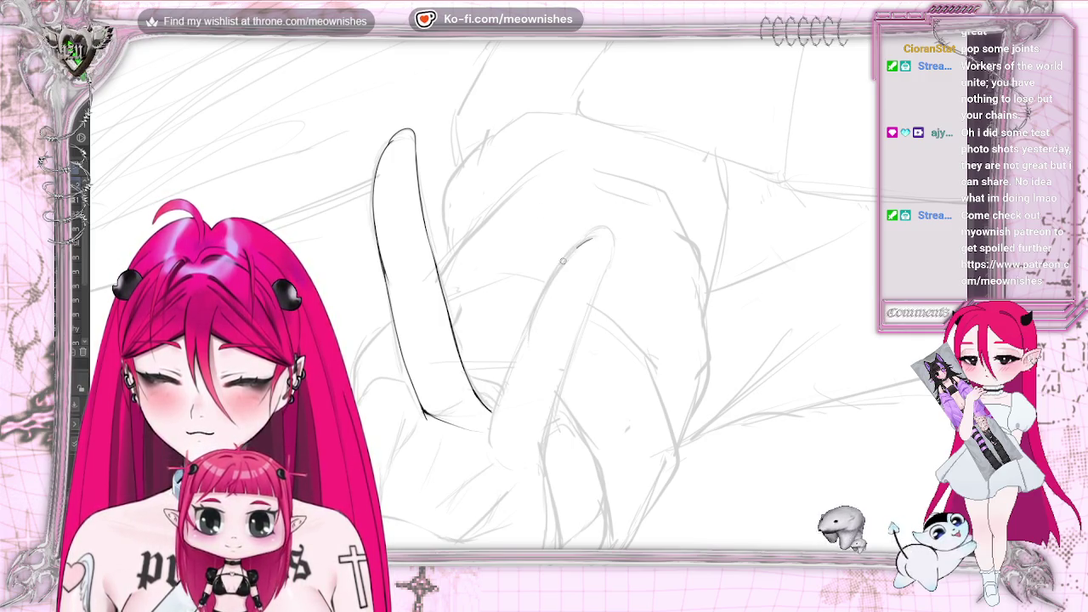
pyautogui.moveTo(589, 240); pyautogui.dragTo(527, 343)
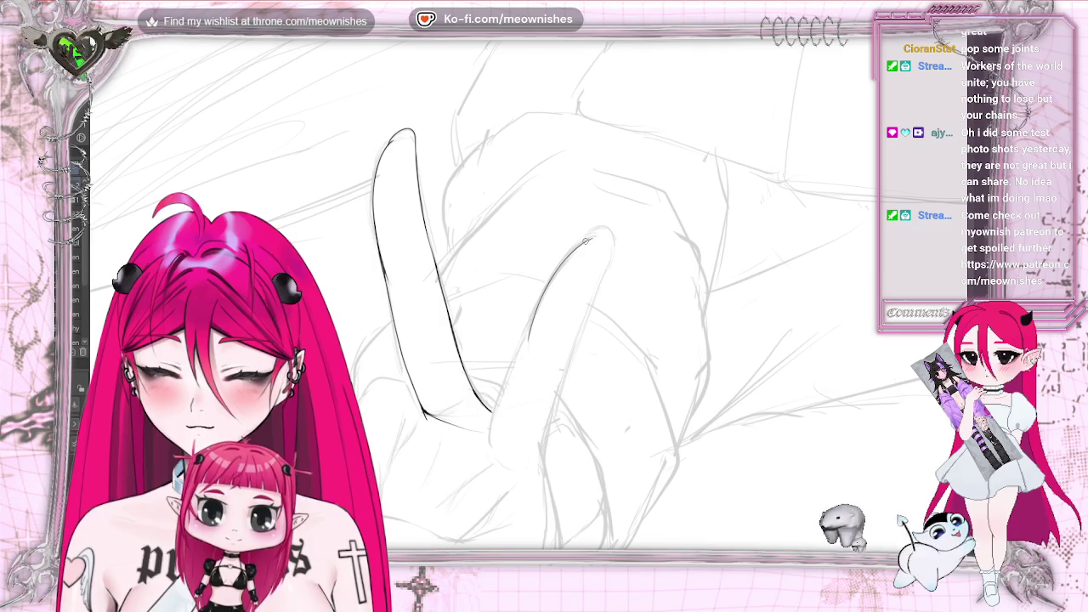
pyautogui.moveTo(589, 240); pyautogui.dragTo(616, 234)
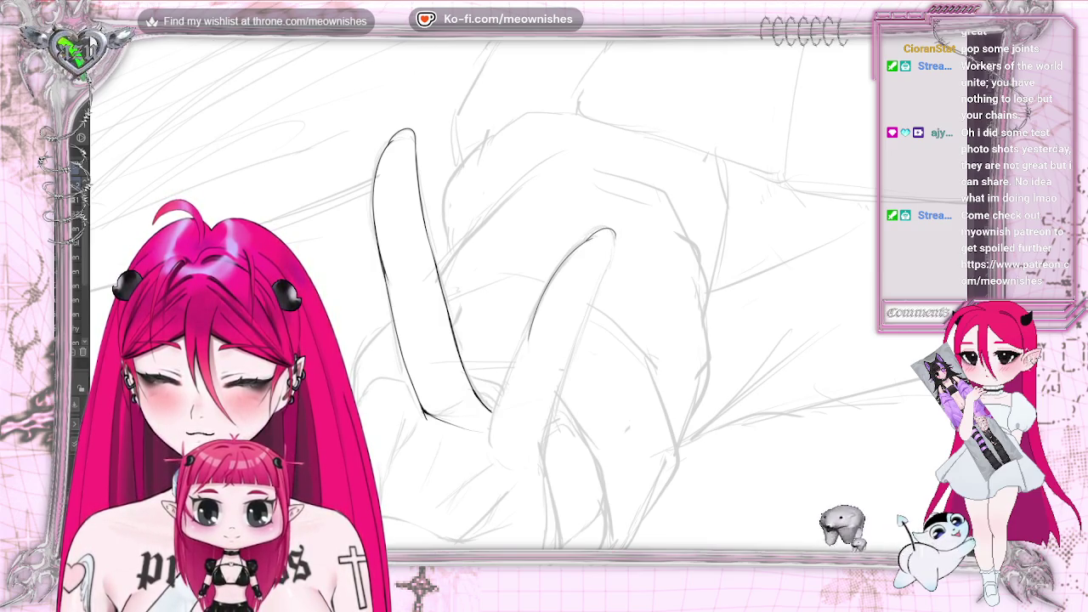
pyautogui.hotkey('ctrl', 'z')
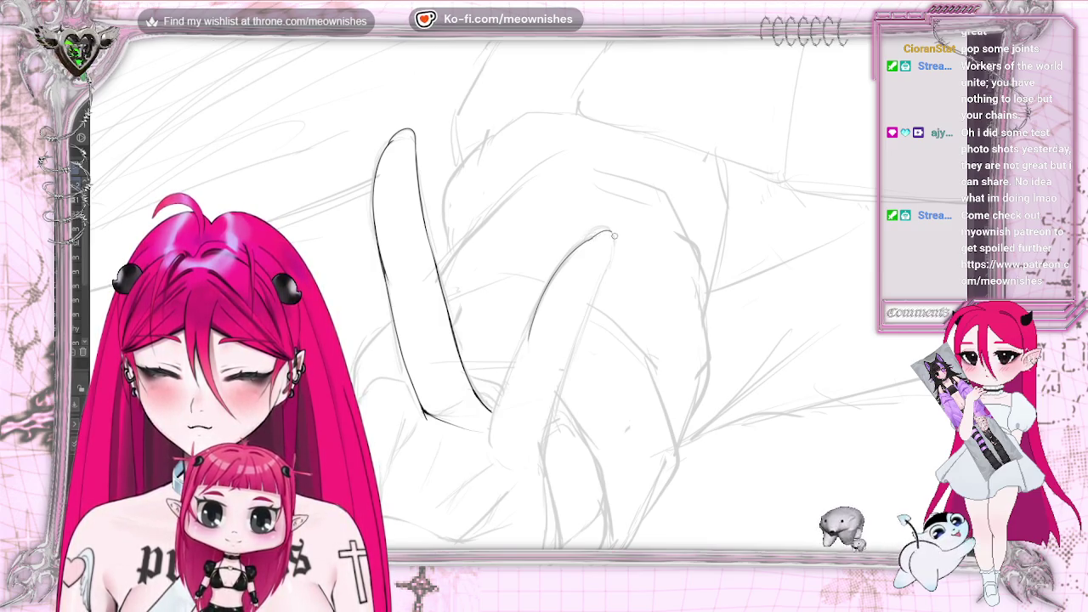
pyautogui.moveTo(614, 236); pyautogui.dragTo(549, 429)
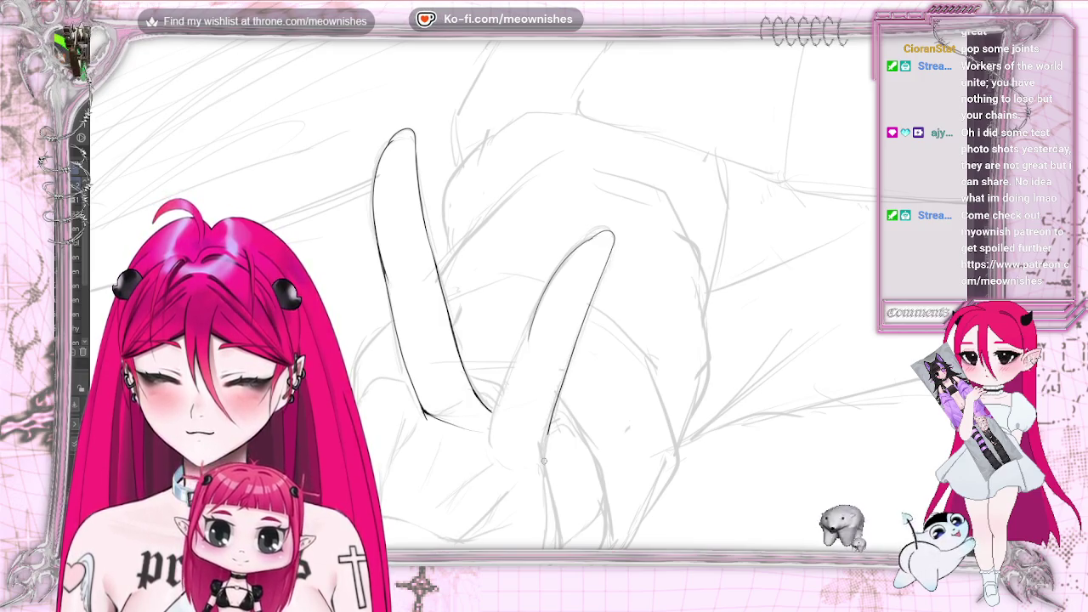
pyautogui.scroll(-2, 544, 461)
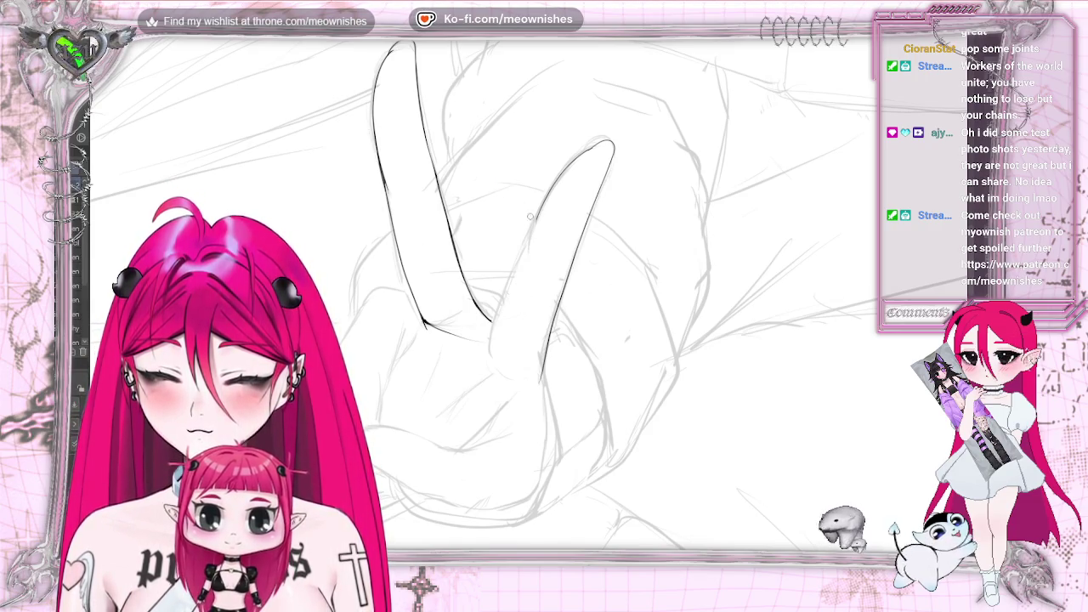
# - Ink the second finger's left edge and upper-left contour, discarding trial strokes
pyautogui.moveTo(538, 207); pyautogui.dragTo(527, 252)
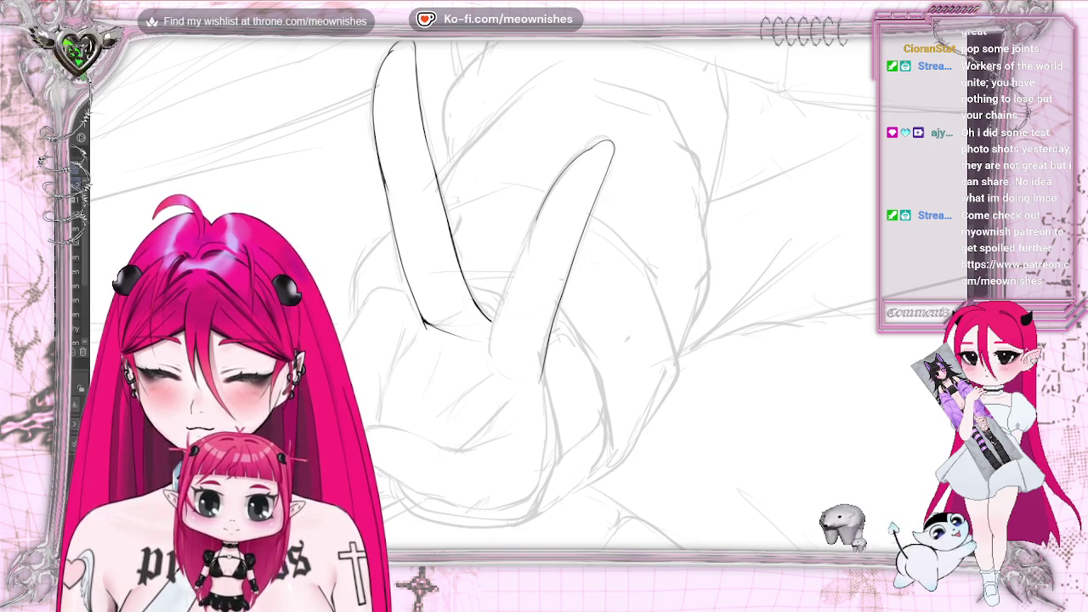
pyautogui.hotkey('ctrl', 'z')
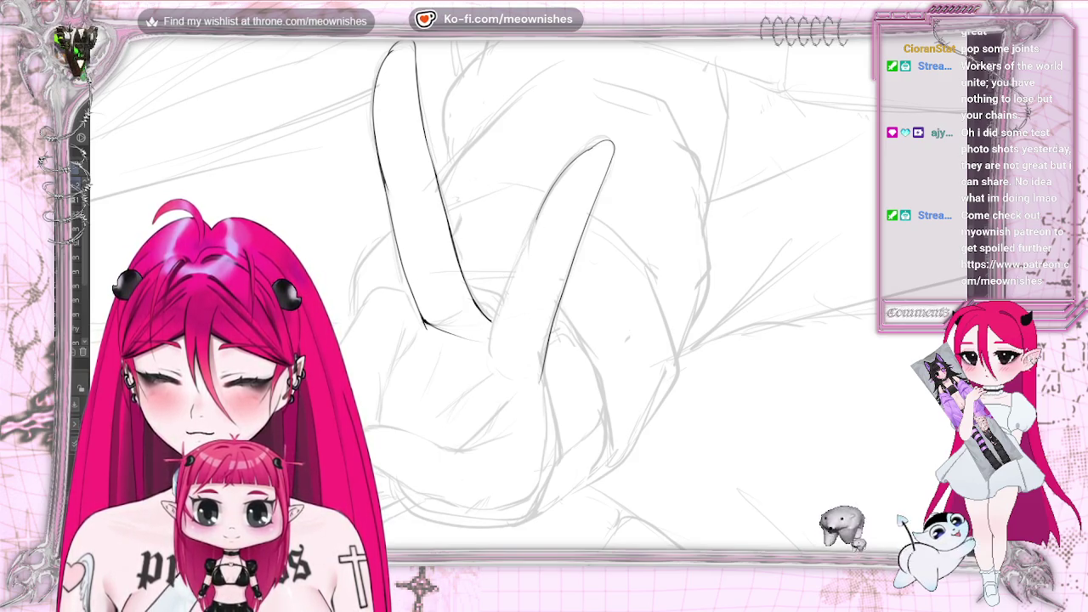
pyautogui.hotkey('ctrl', 'y')
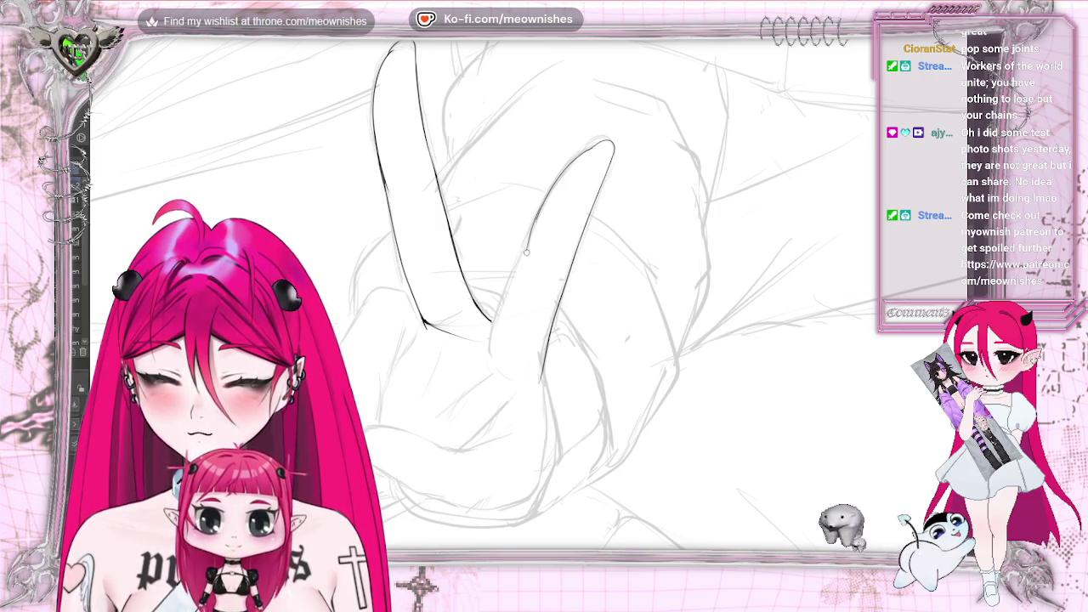
pyautogui.hotkey('ctrl', 'z')
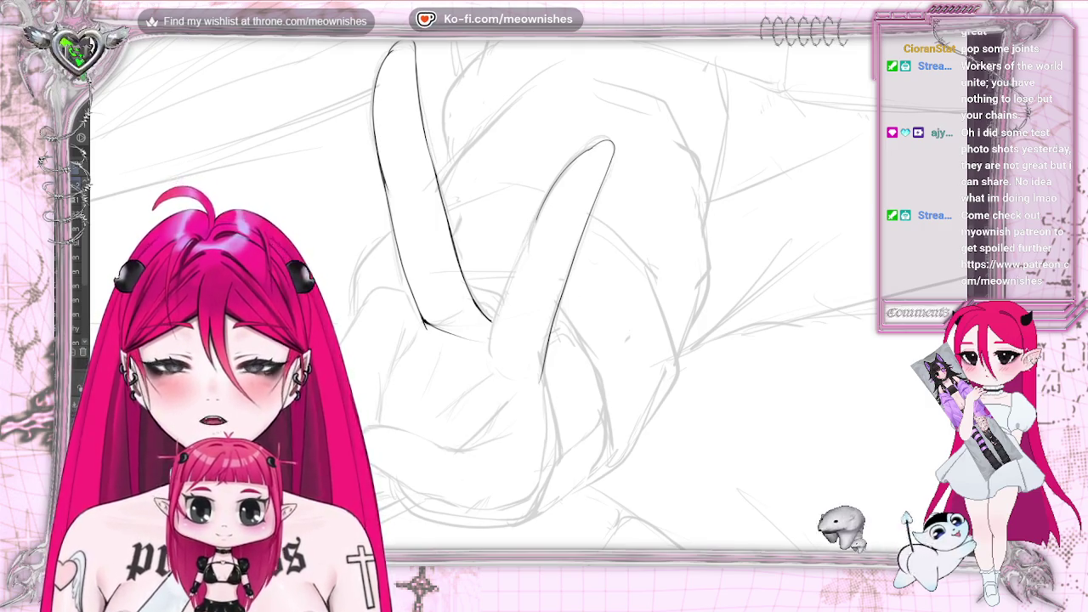
pyautogui.hotkey('ctrl', '+')
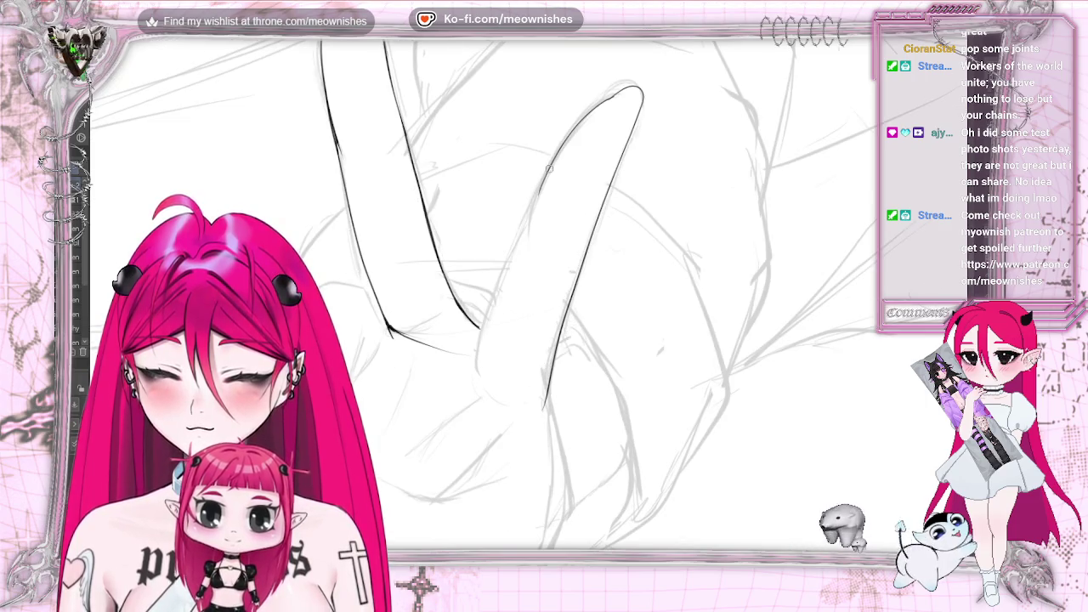
pyautogui.moveTo(491, 298); pyautogui.dragTo(470, 406)
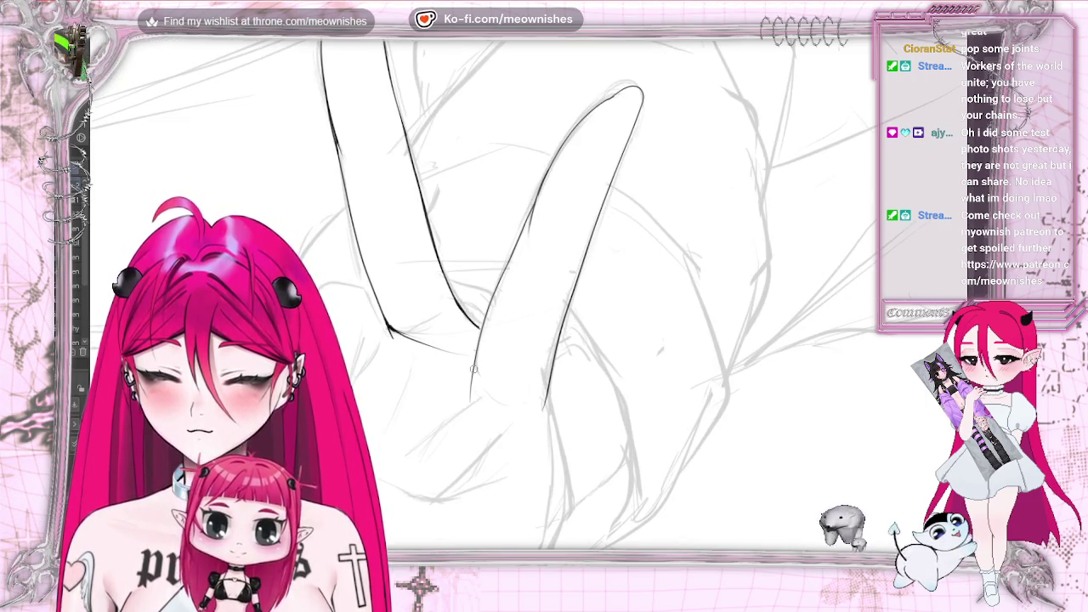
pyautogui.hotkey('ctrl', 'z')
pyautogui.moveTo(527, 219); pyautogui.dragTo(473, 388)
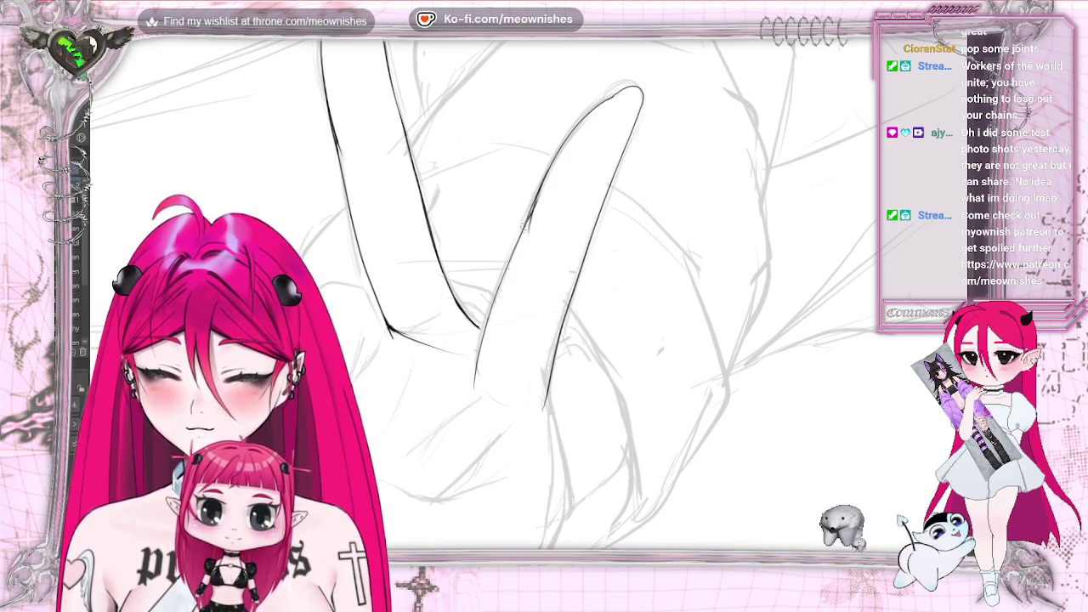
pyautogui.moveTo(521, 236); pyautogui.dragTo(538, 197)
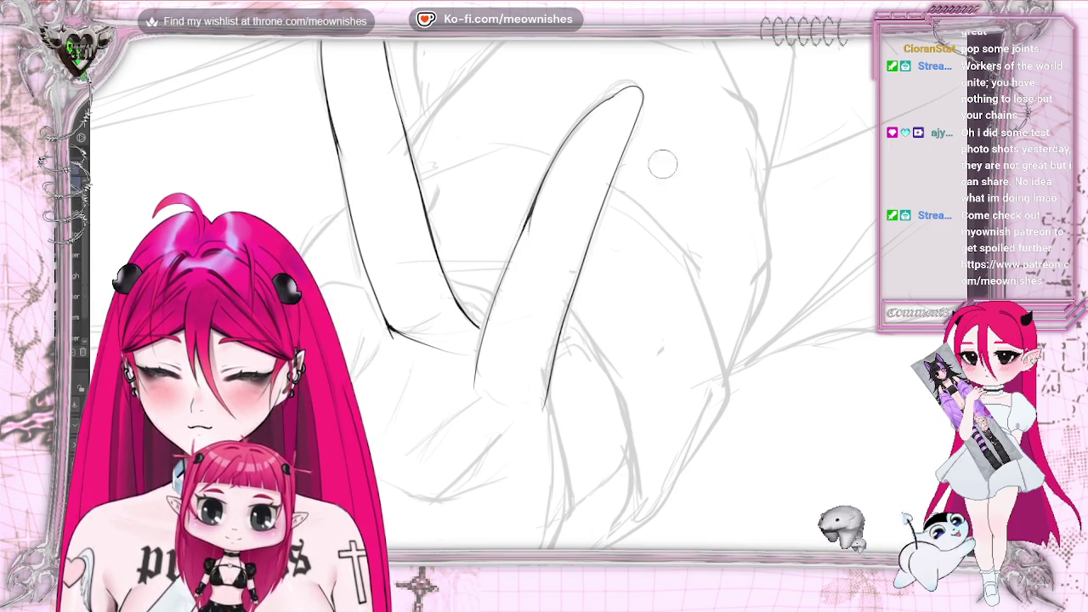
pyautogui.scroll(-3, 493, 289)
pyautogui.scroll(3, 493, 290)
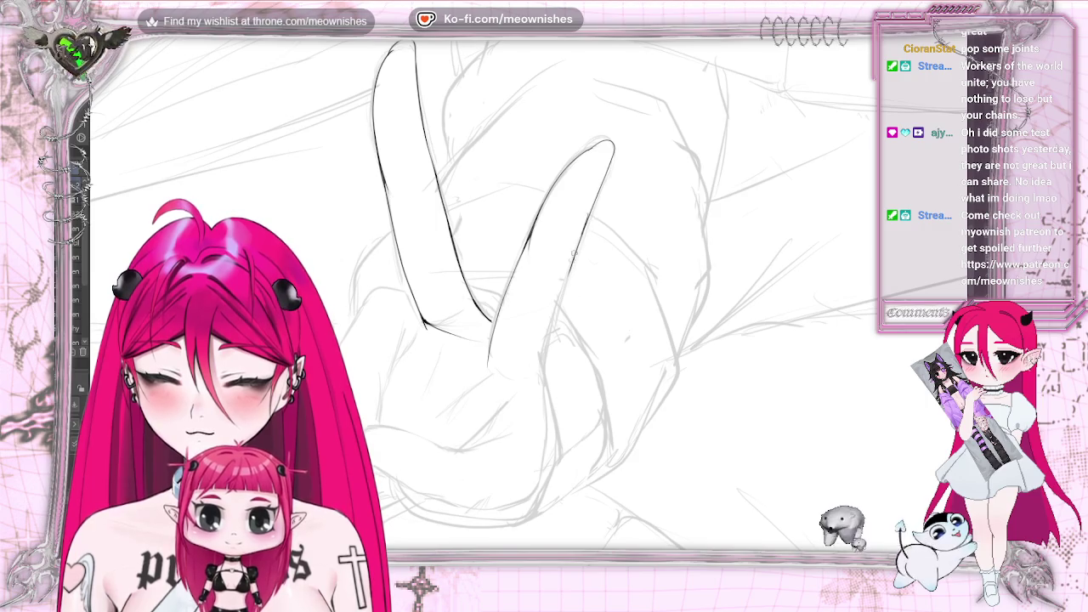
pyautogui.scroll(-2, 544, 348)
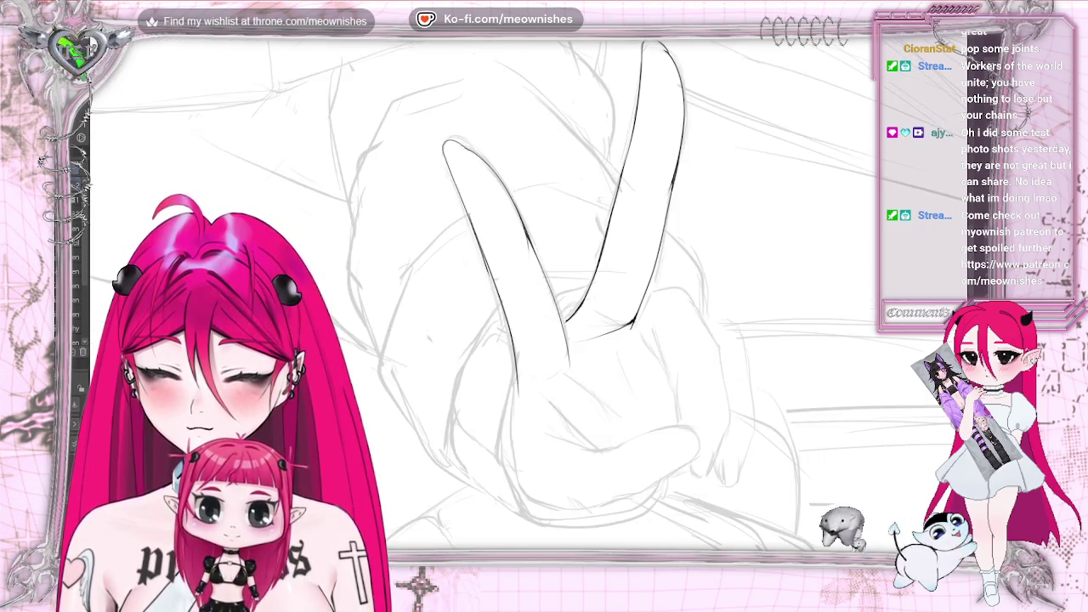
# - Rotate and mirror the canvas view so the peace-sign fingers point upward for inking
pyautogui.scroll(-2, 544, 348)
pyautogui.scroll(-5, 545, 306)
pyautogui.scroll(5, 544, 306)
pyautogui.scroll(2, 545, 306)
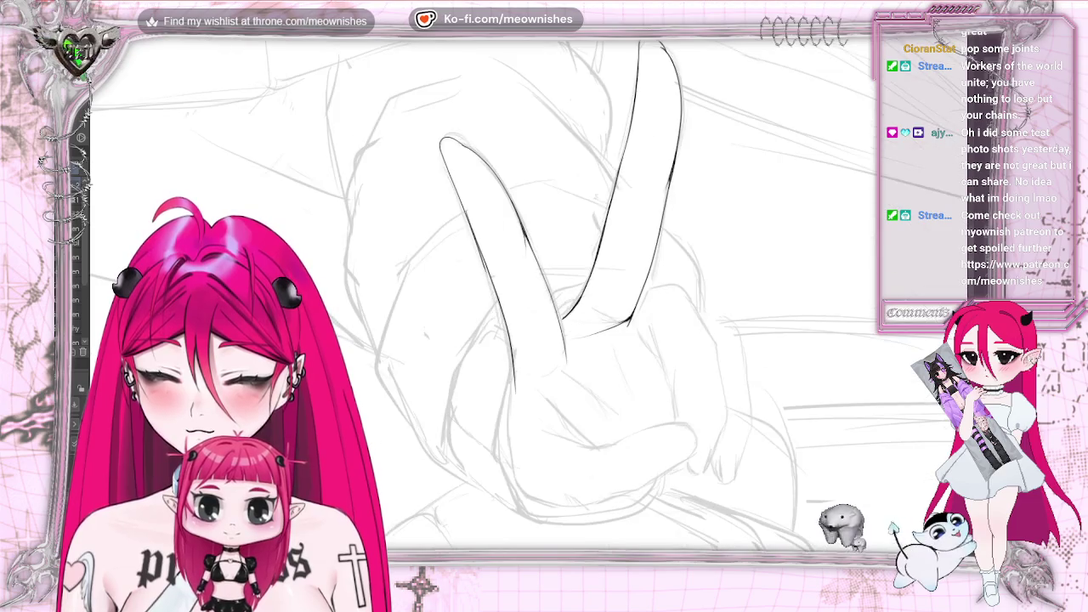
pyautogui.press('^')
pyautogui.press('^')
pyautogui.press('^')
pyautogui.press('-')
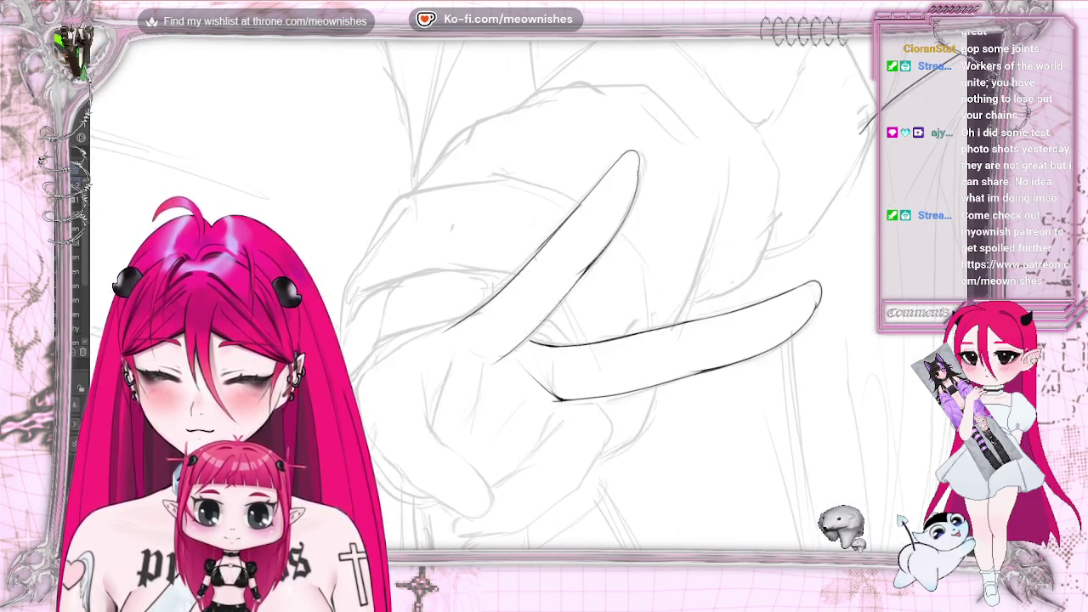
pyautogui.press('-')
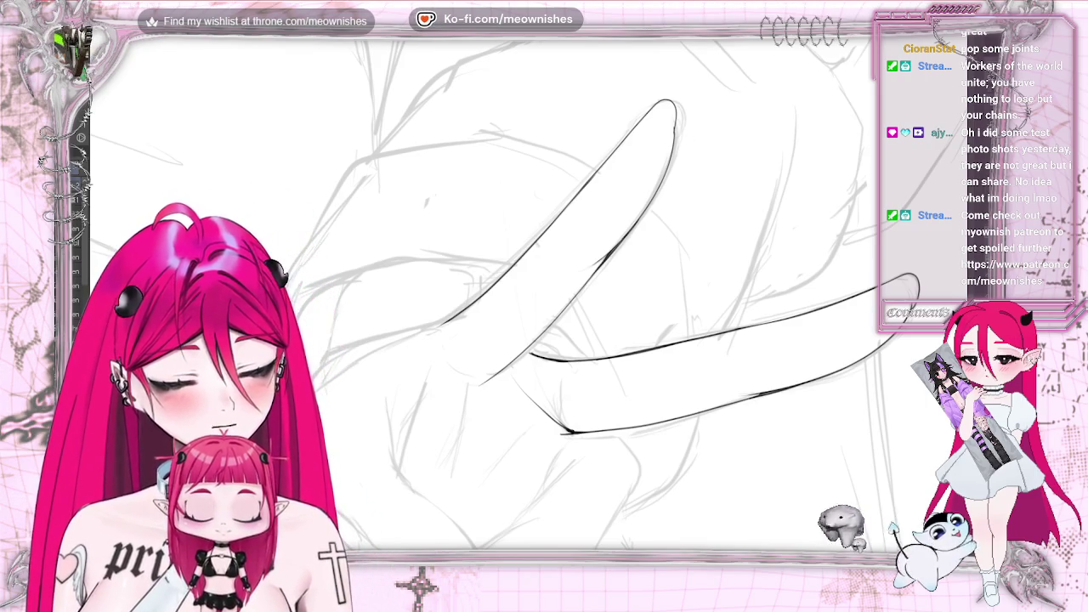
pyautogui.press('m')
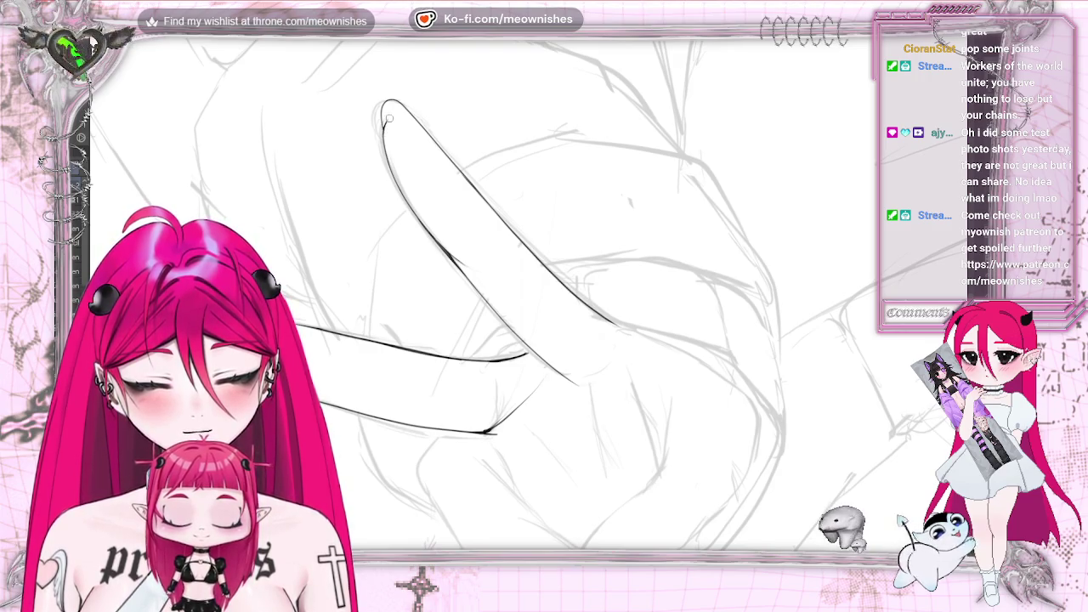
pyautogui.press('6')
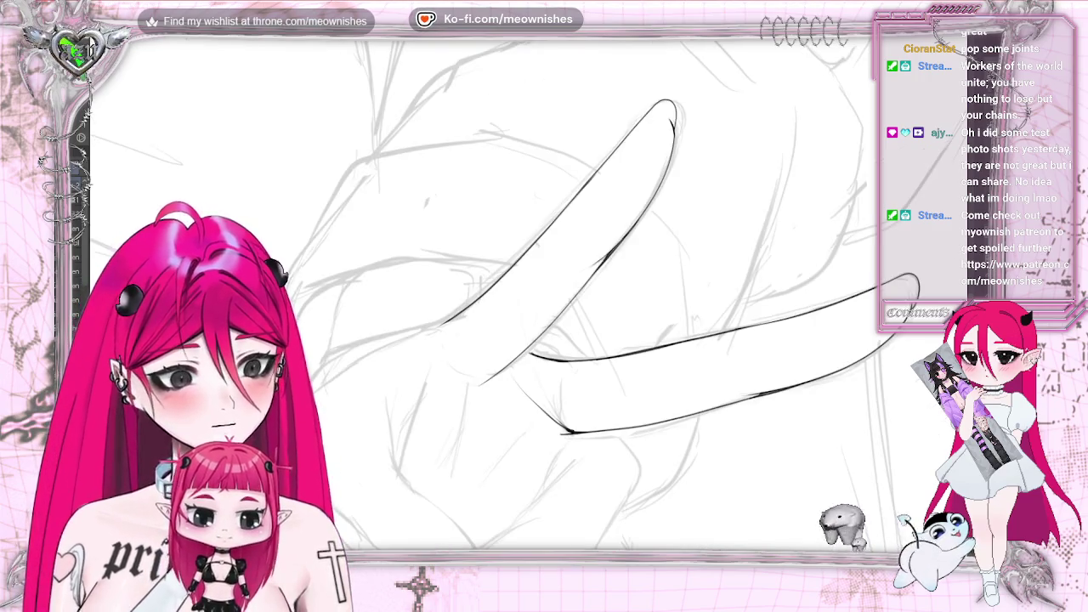
pyautogui.press('6')
pyautogui.press('6')
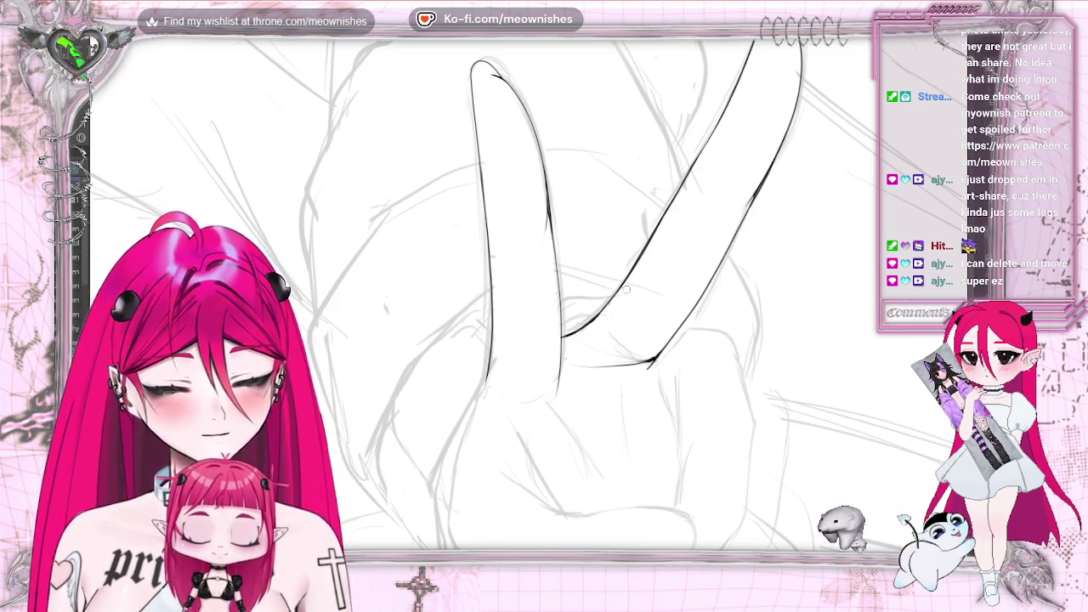
pyautogui.scroll(3, 476, 293)
pyautogui.scroll(-5, 476, 293)
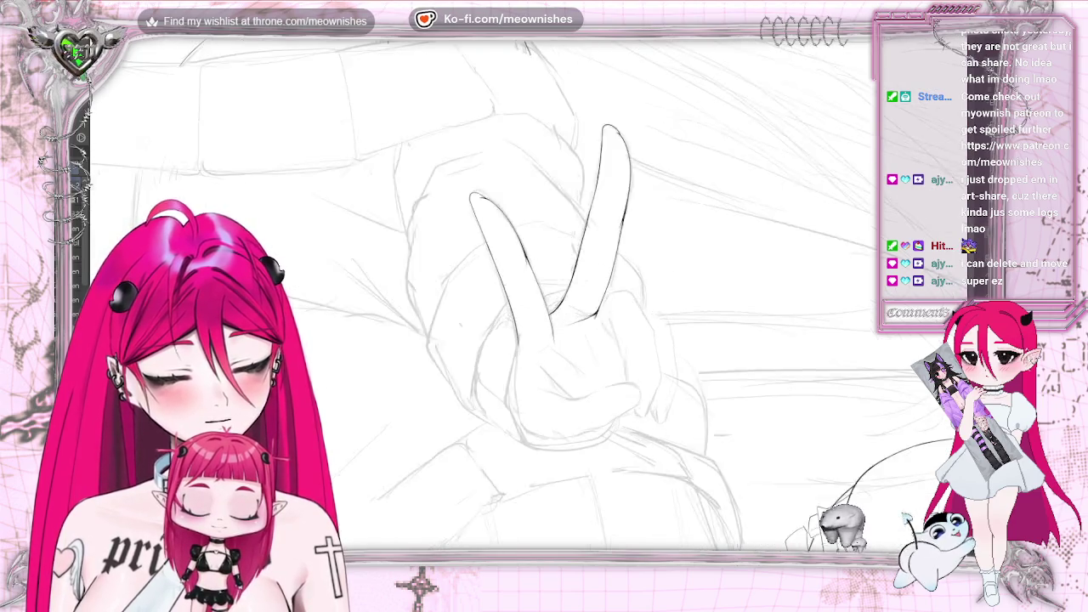
pyautogui.scroll(3, 476, 293)
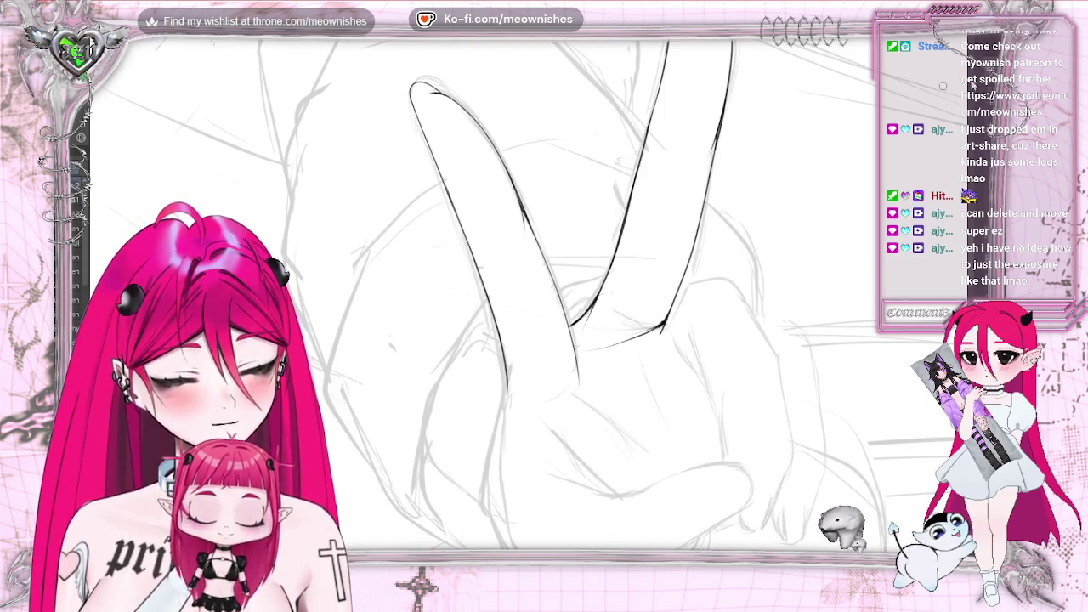
pyautogui.hotkey('ctrl', '-')
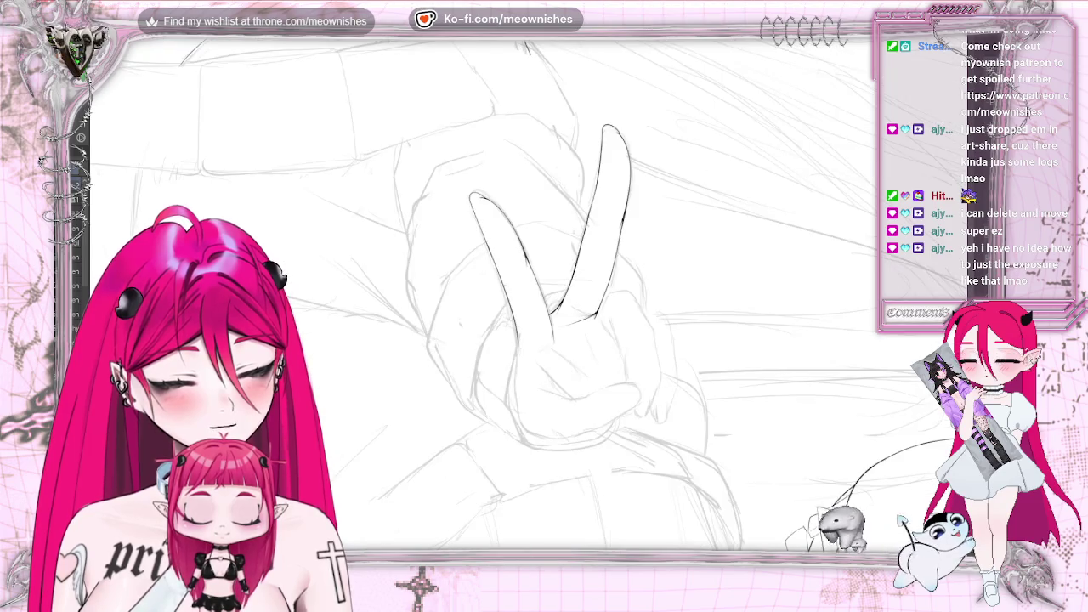
pyautogui.hotkey('ctrl', '-')
pyautogui.hotkey('ctrl', '-')
pyautogui.hotkey('ctrl', '+')
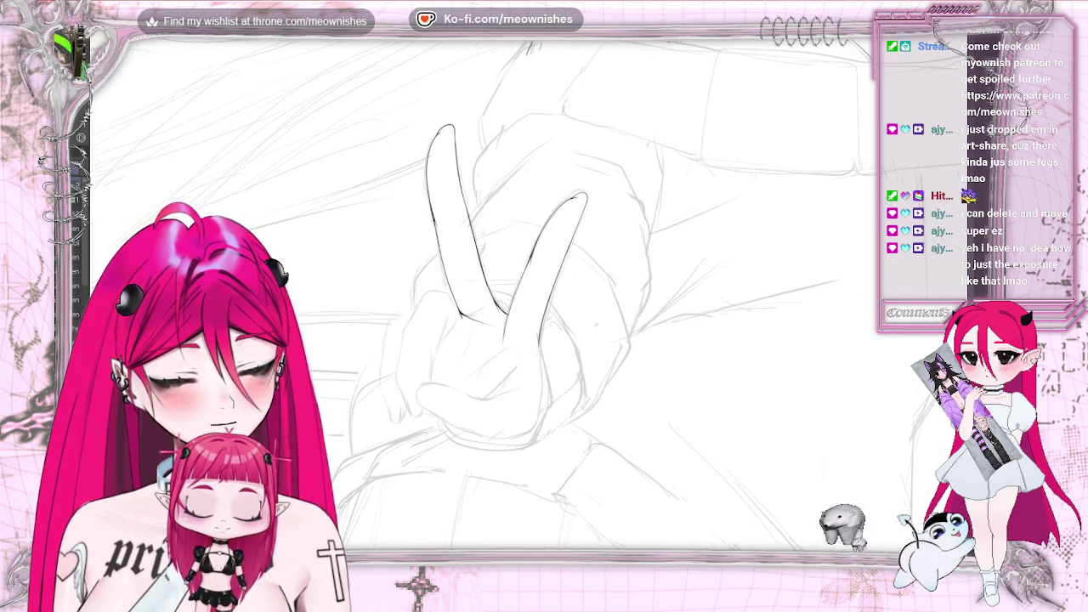
pyautogui.hotkey('ctrl', '+')
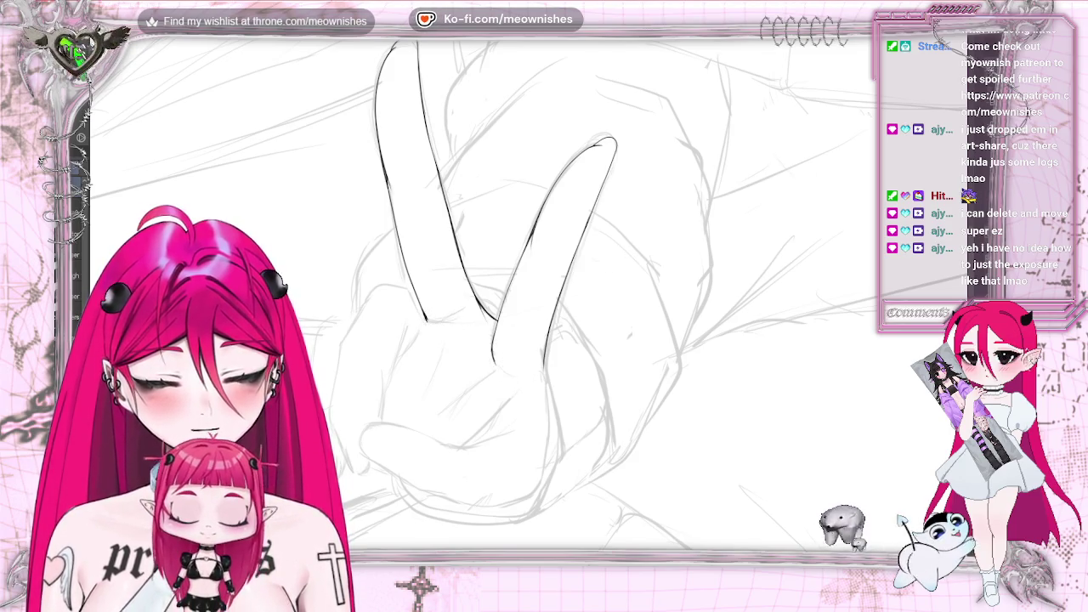
pyautogui.scroll(1, 531, 289)
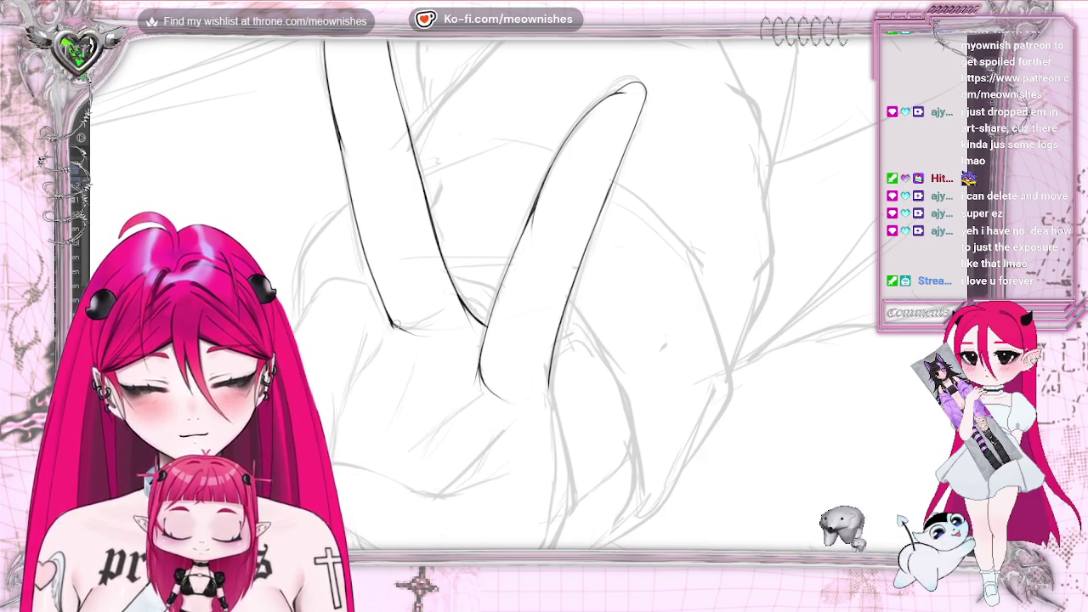
pyautogui.scroll(-5, 545, 298)
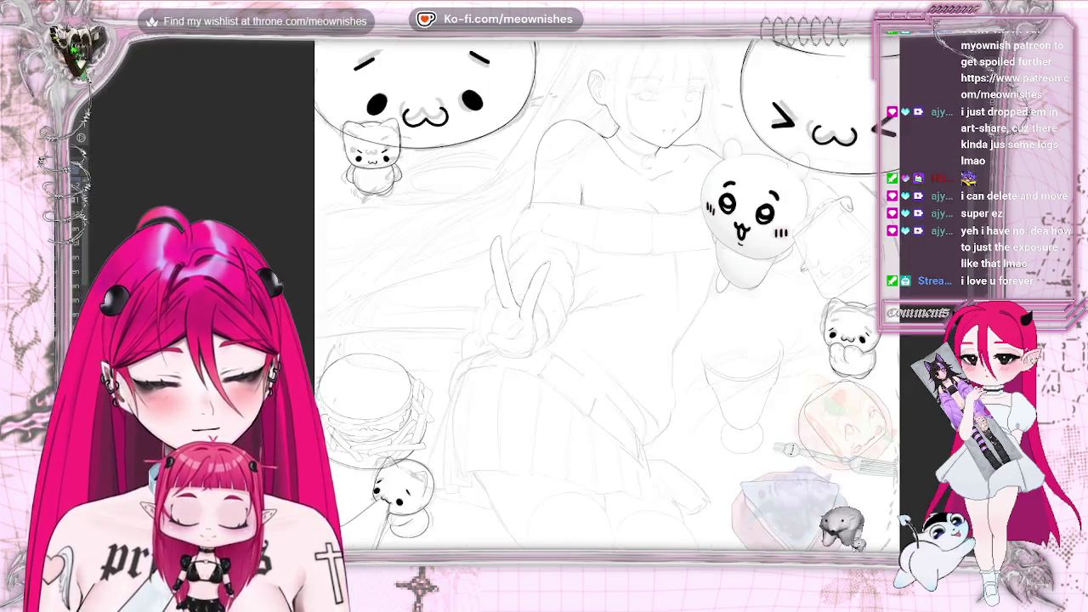
pyautogui.scroll(-3, 545, 297)
pyautogui.scroll(8, 544, 298)
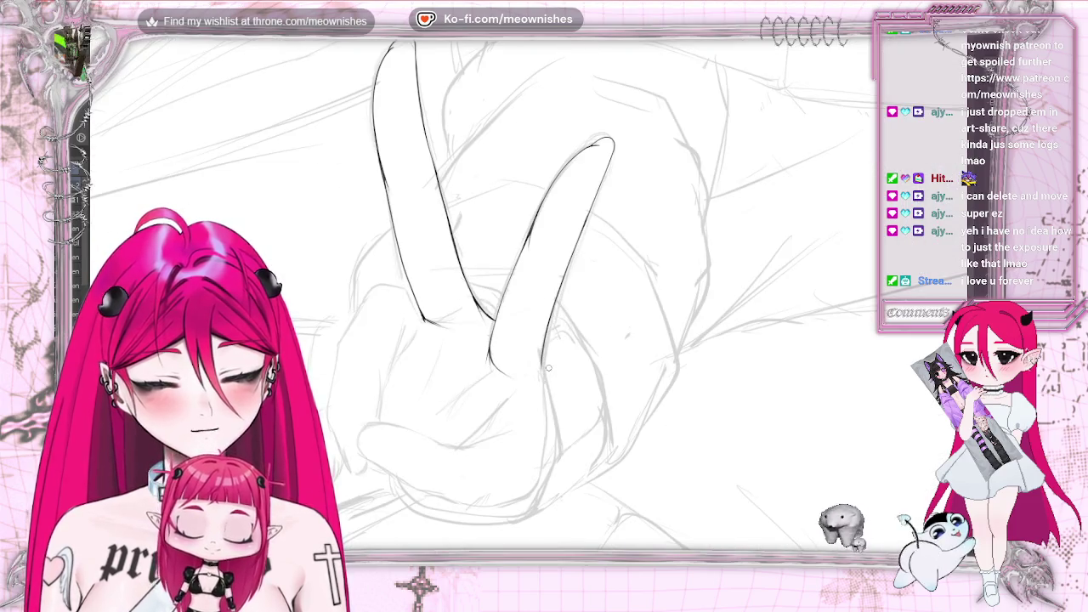
pyautogui.scroll(-5, 549, 367)
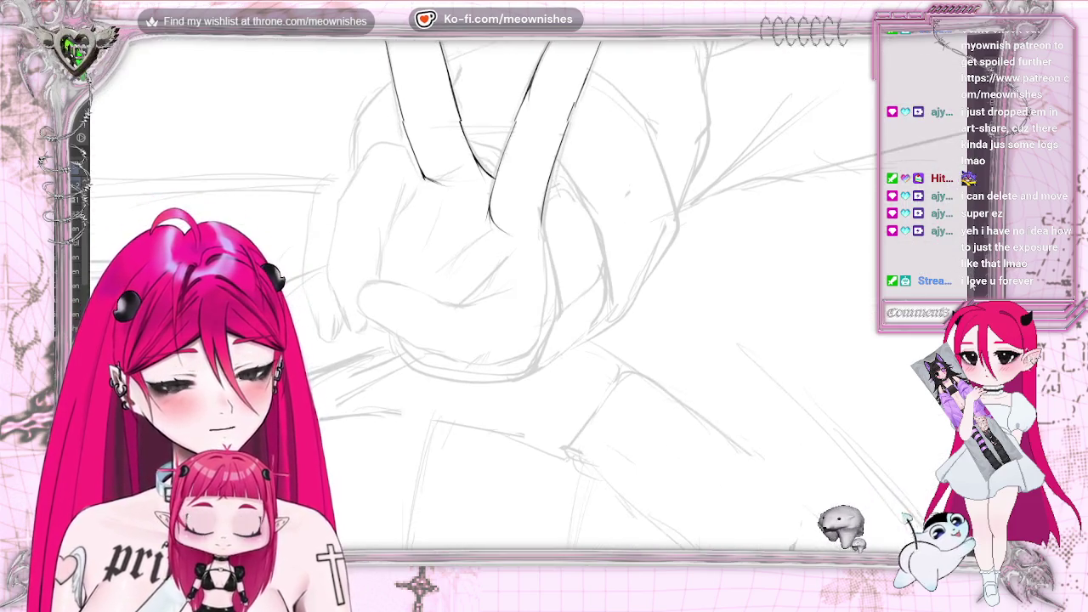
# - Extend the right finger's outline, then ink the curled finger's left edge and the knuckle arc
pyautogui.moveTo(545, 191); pyautogui.dragTo(542, 240)
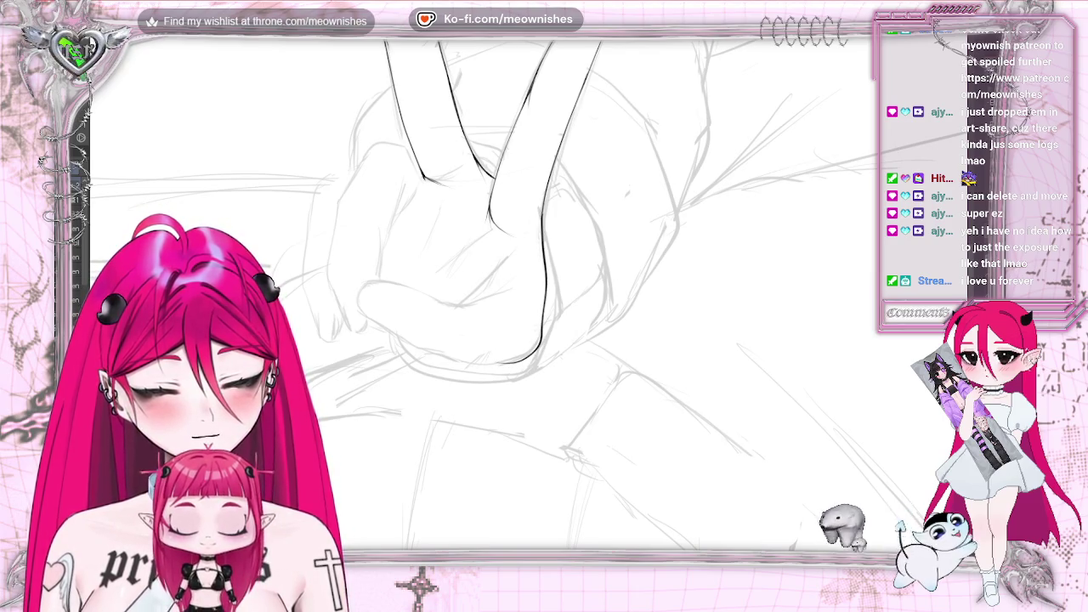
pyautogui.scroll(3, 532, 356)
pyautogui.moveTo(531, 356)
pyautogui.mouseDown()
pyautogui.moveTo(647, 324)
pyautogui.moveTo(438, 276)
pyautogui.mouseUp()
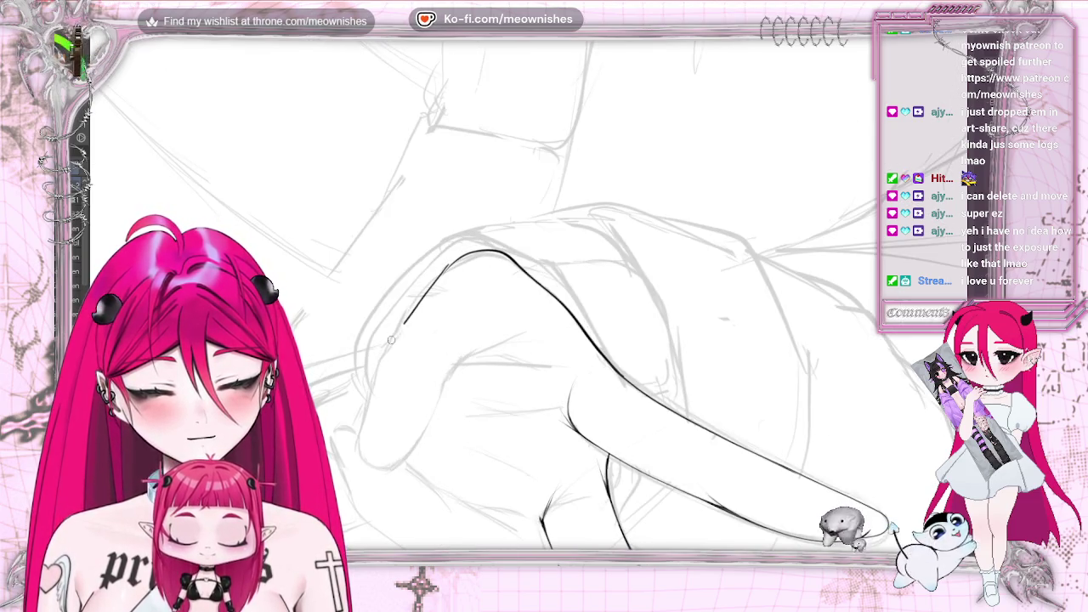
pyautogui.moveTo(391, 339); pyautogui.dragTo(364, 420)
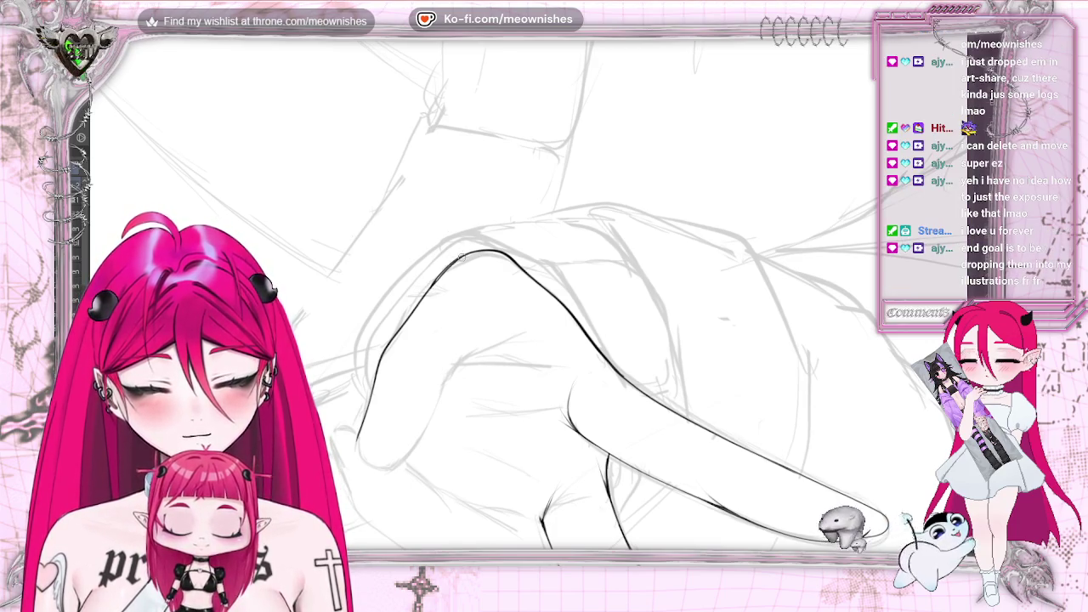
pyautogui.scroll(1, 510, 298)
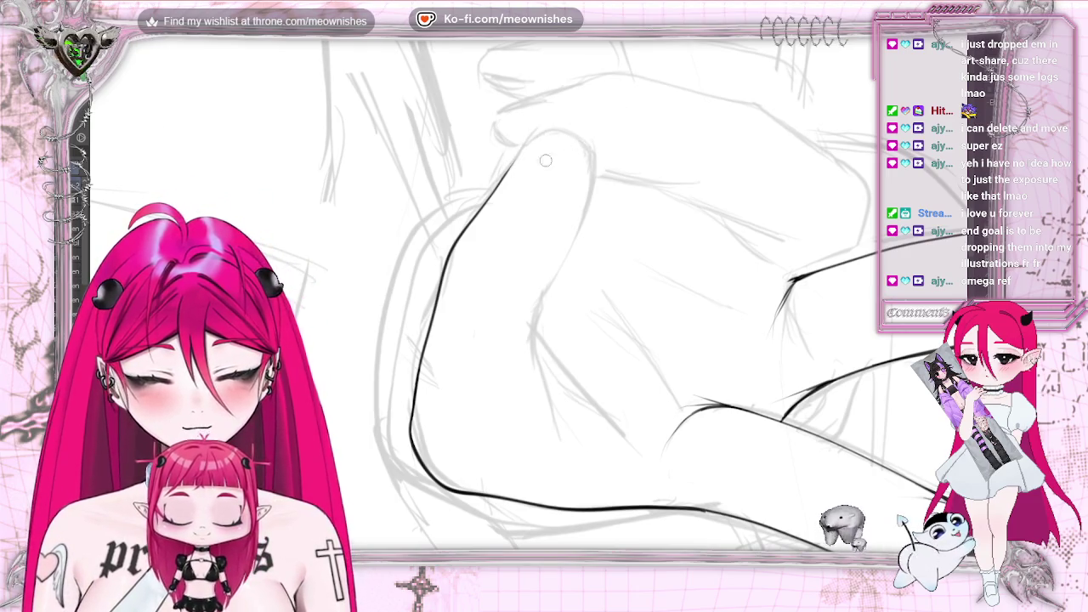
pyautogui.moveTo(565, 126); pyautogui.dragTo(516, 153)
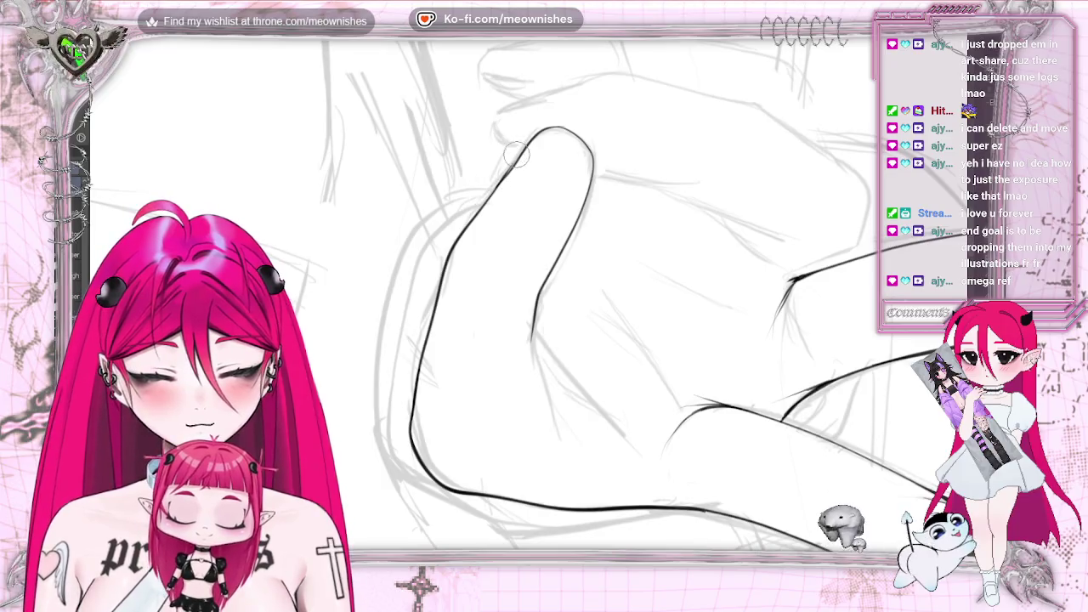
pyautogui.press('-')
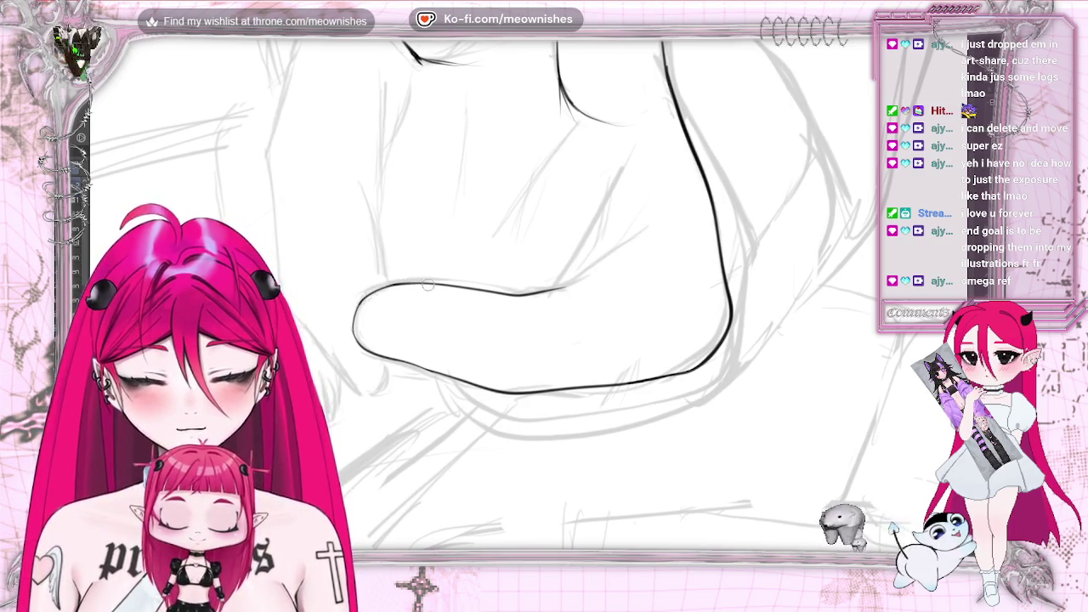
# - Trace the folded finger's lower outline, erase part of its left edge, and add a nail line
pyautogui.press('-')
pyautogui.press('-')
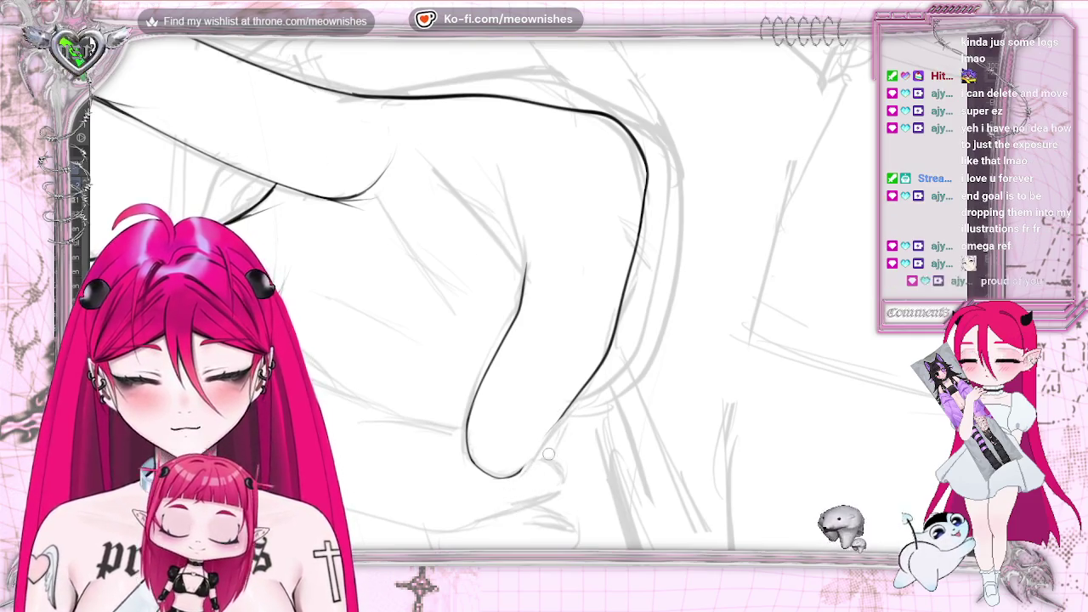
pyautogui.moveTo(514, 475); pyautogui.dragTo(553, 425)
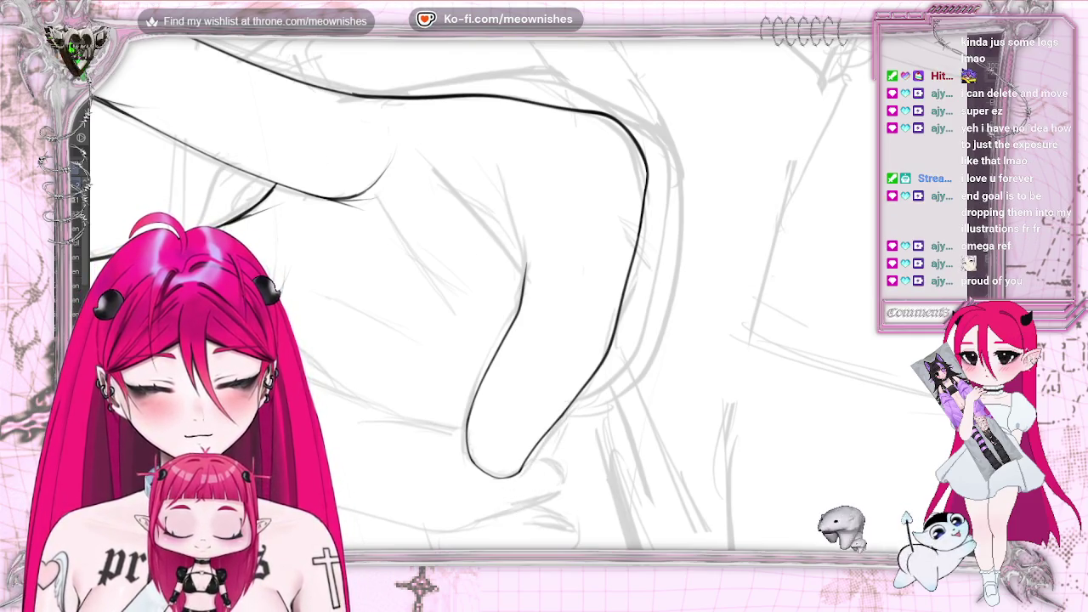
pyautogui.scroll(-3, 485, 294)
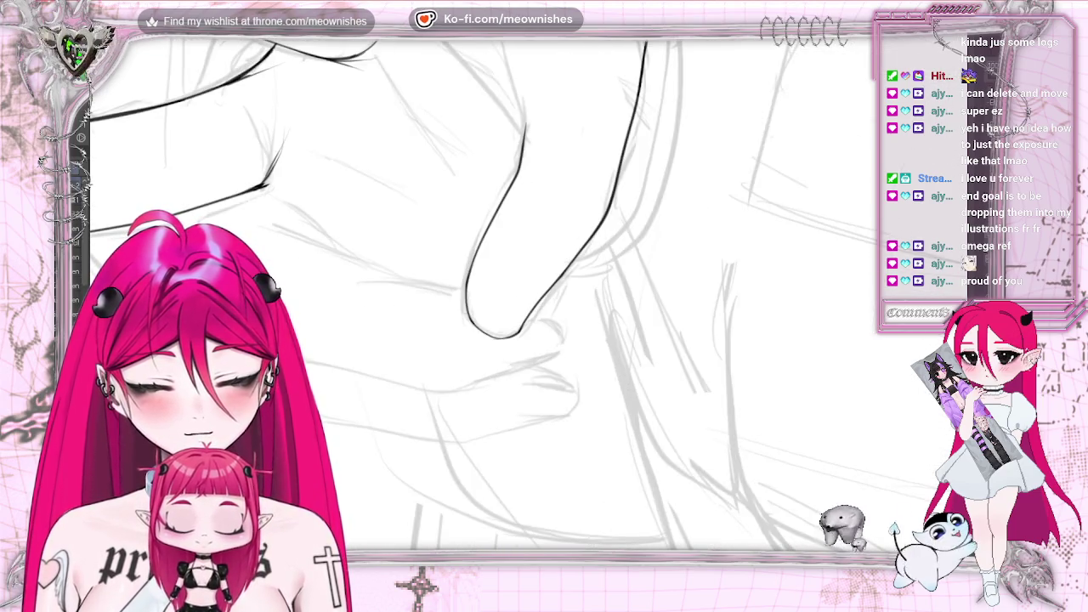
pyautogui.moveTo(472, 264)
pyautogui.mouseDown()
pyautogui.moveTo(521, 162)
pyautogui.moveTo(467, 289)
pyautogui.mouseUp()
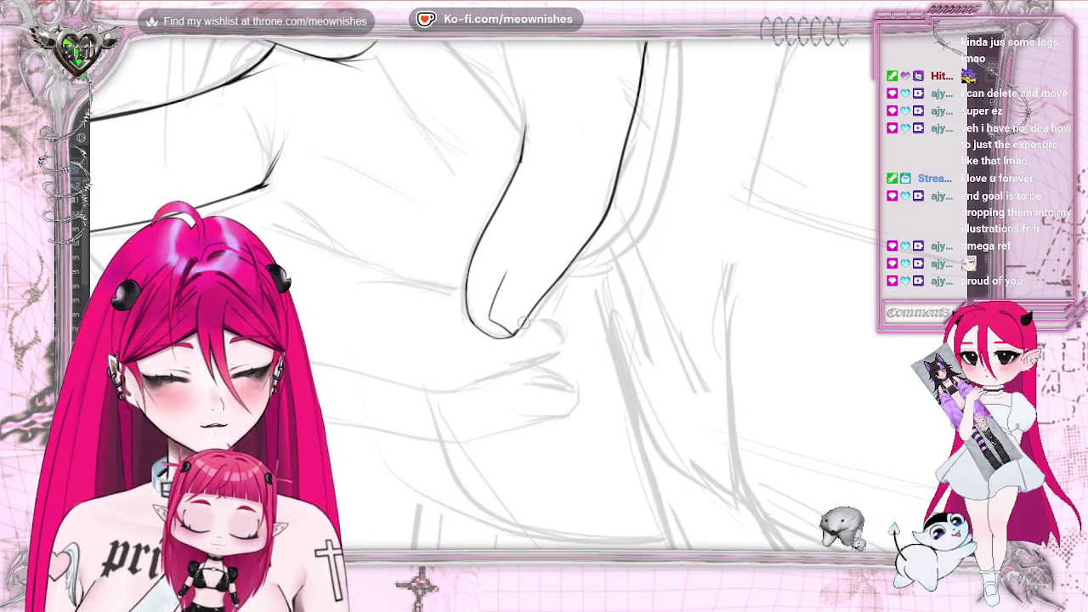
pyautogui.moveTo(509, 272); pyautogui.dragTo(489, 321)
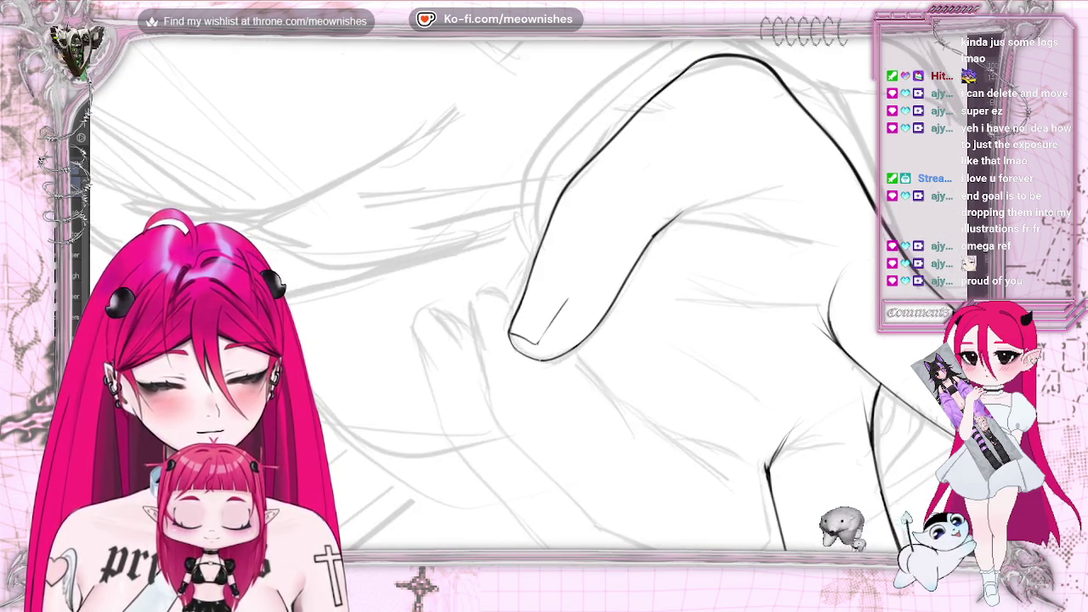
# - Redraw the curled fingertip's outline and lower curve, erasing and undoing unwanted strokes
pyautogui.hotkey('ctrl', 'z')
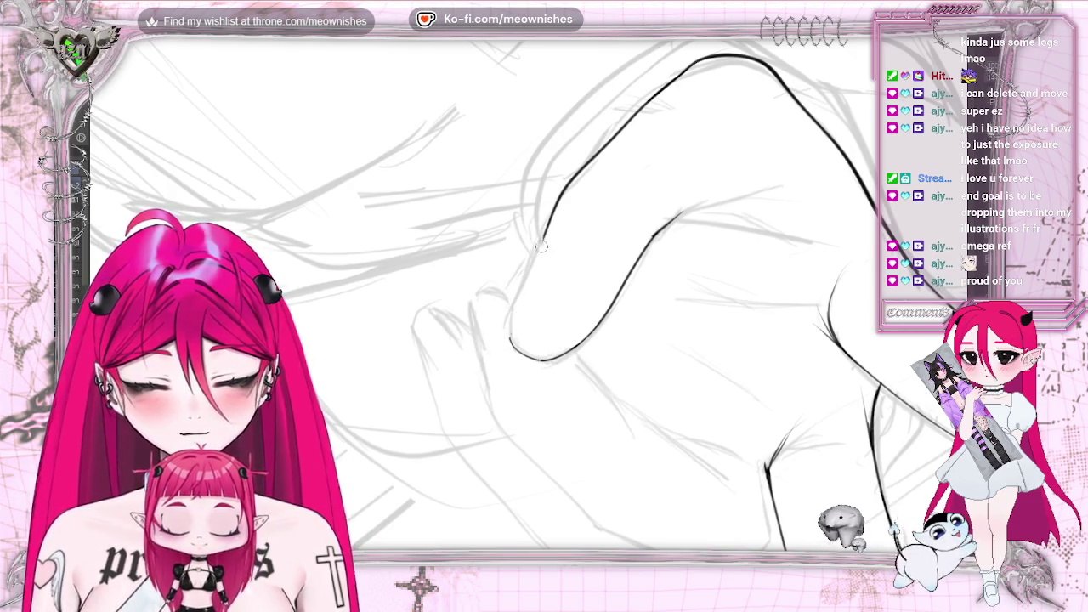
pyautogui.moveTo(548, 228); pyautogui.dragTo(523, 287)
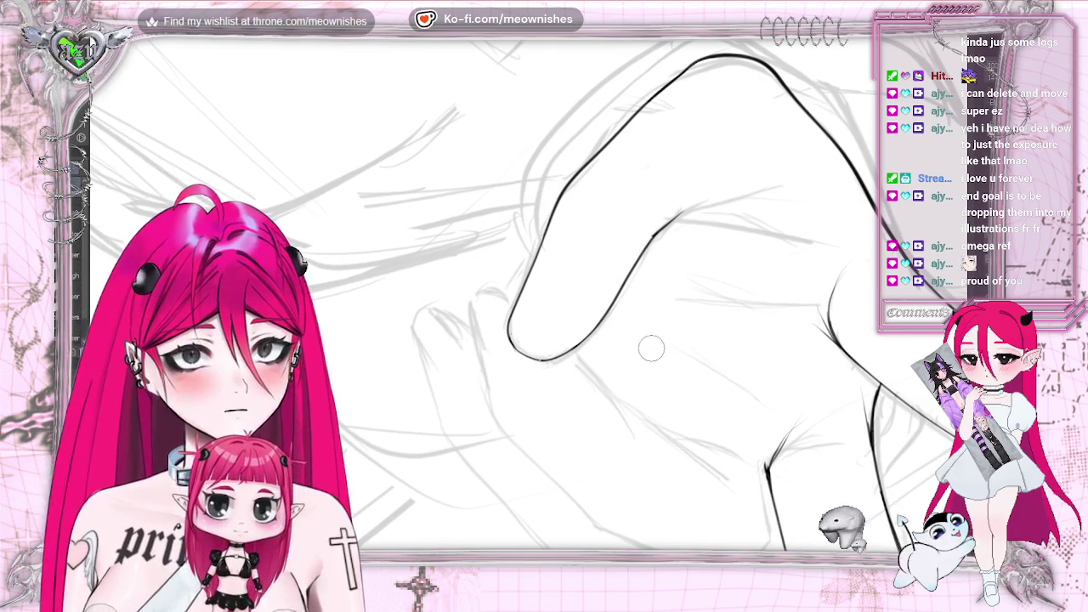
pyautogui.moveTo(525, 356); pyautogui.dragTo(629, 264)
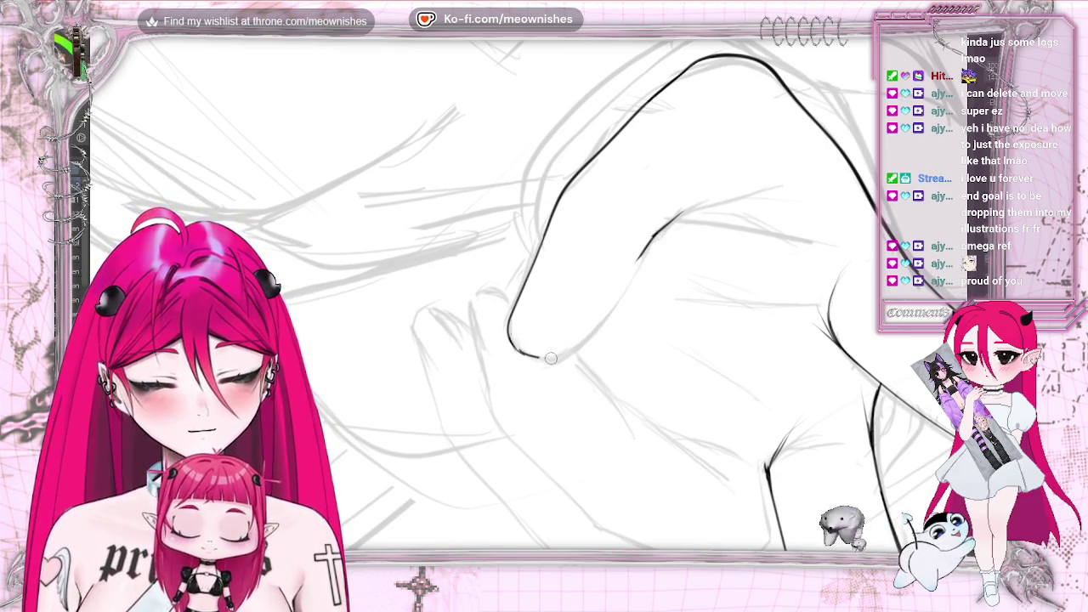
pyautogui.moveTo(583, 339); pyautogui.dragTo(640, 252)
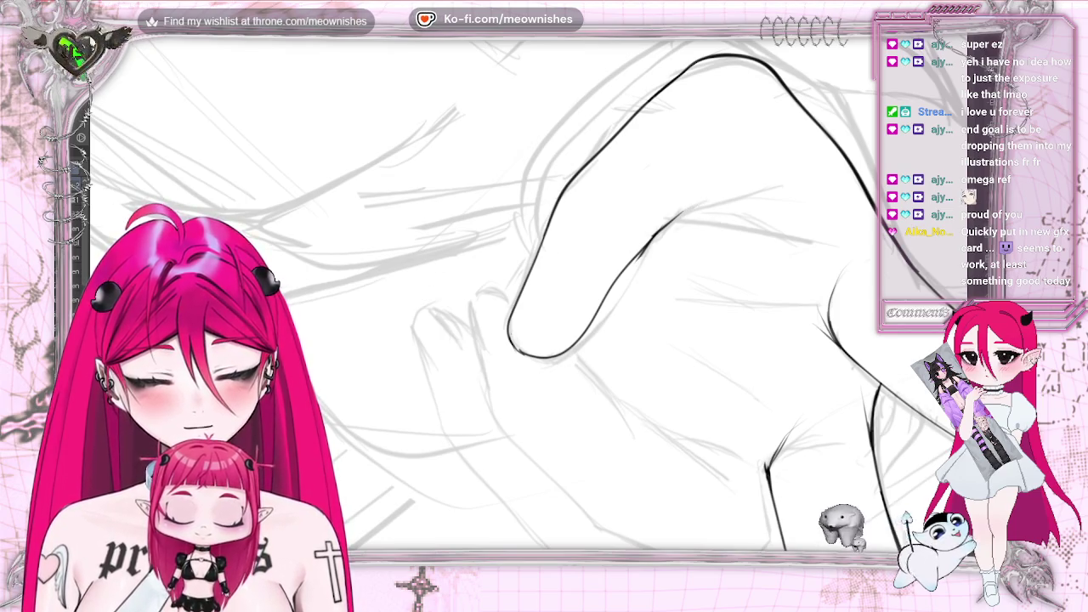
pyautogui.moveTo(651, 228); pyautogui.dragTo(628, 269)
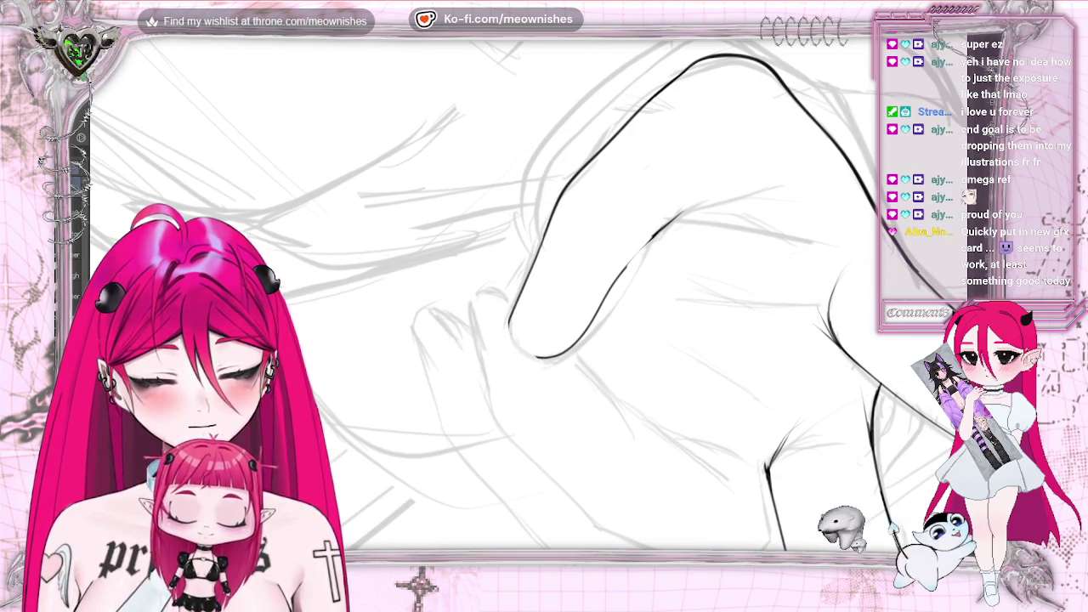
pyautogui.moveTo(534, 274)
pyautogui.mouseDown()
pyautogui.moveTo(514, 324)
pyautogui.moveTo(522, 282)
pyautogui.mouseUp()
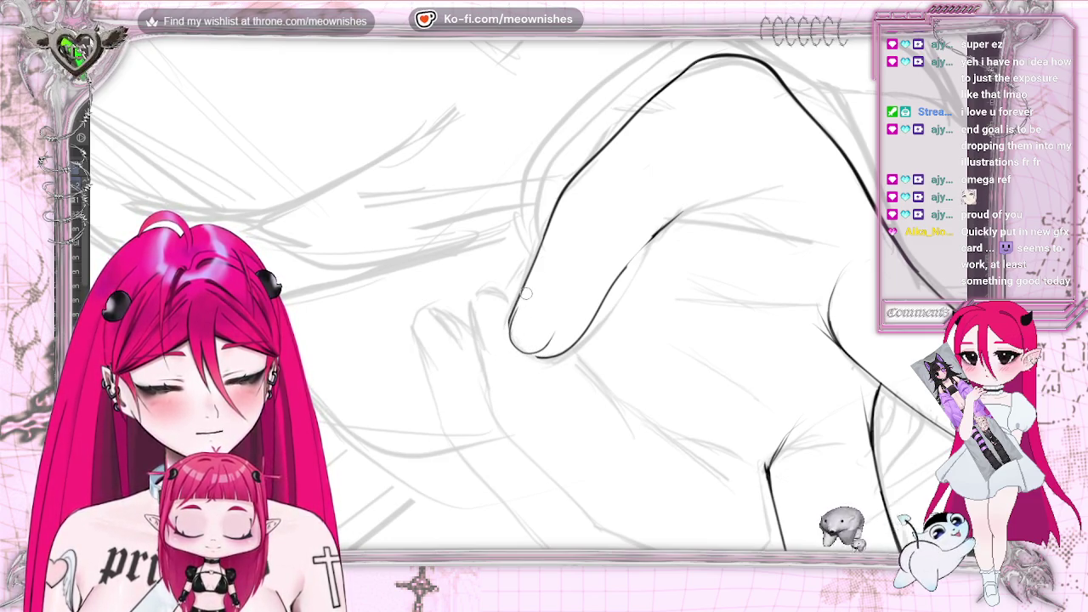
pyautogui.moveTo(509, 338)
pyautogui.mouseDown()
pyautogui.moveTo(525, 352)
pyautogui.moveTo(571, 305)
pyautogui.mouseUp()
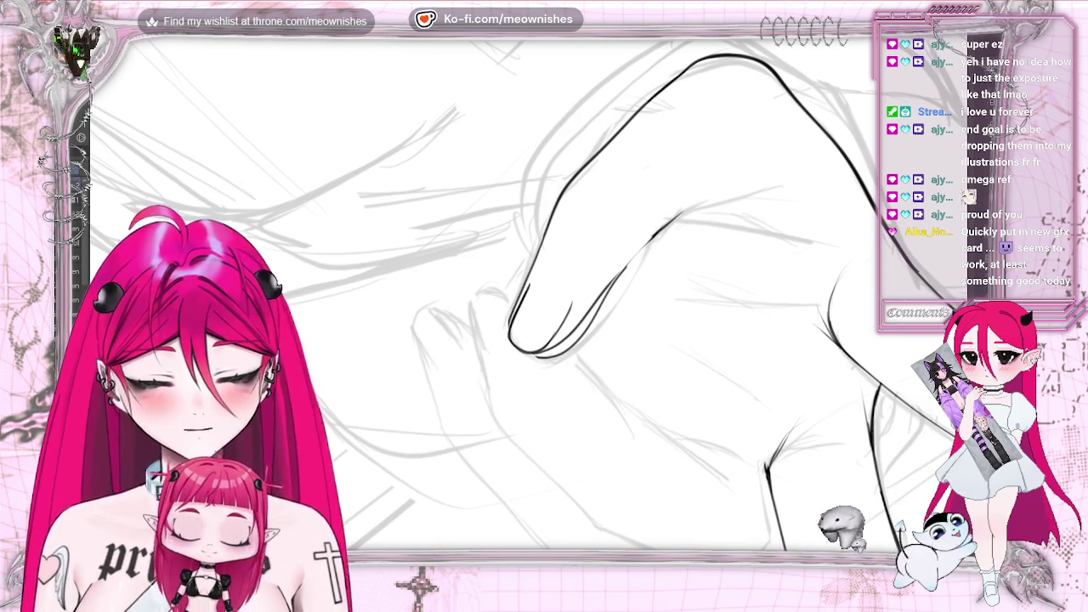
pyautogui.hotkey('ctrl', 'z')
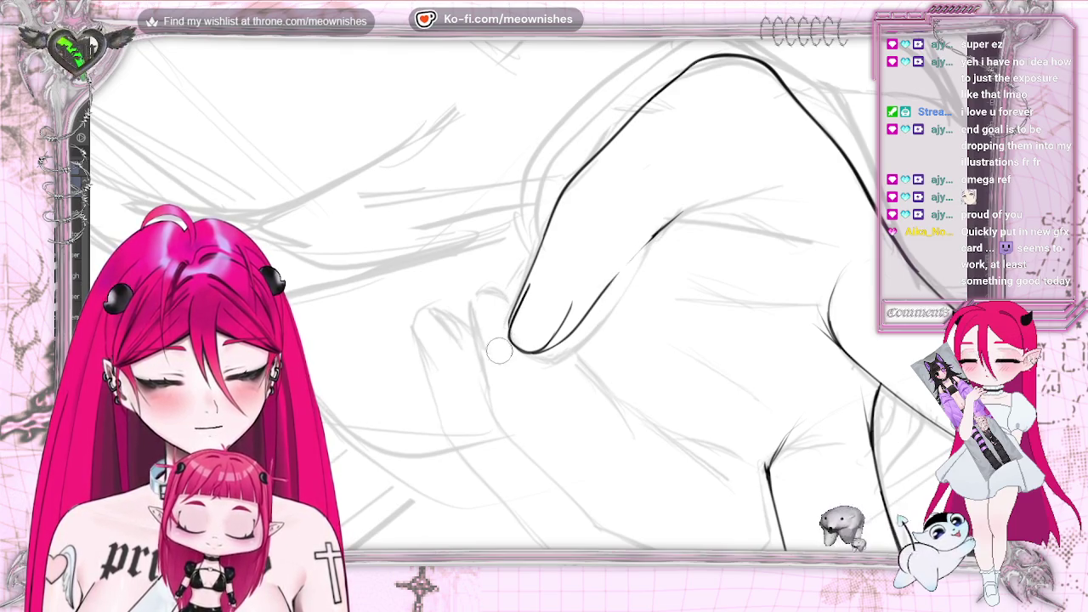
pyautogui.scroll(-2, 498, 340)
# - Ink the curled finger's lower outline and top edge, checking it in a mirrored view
pyautogui.scroll(-2, 499, 340)
pyautogui.scroll(-3, 500, 344)
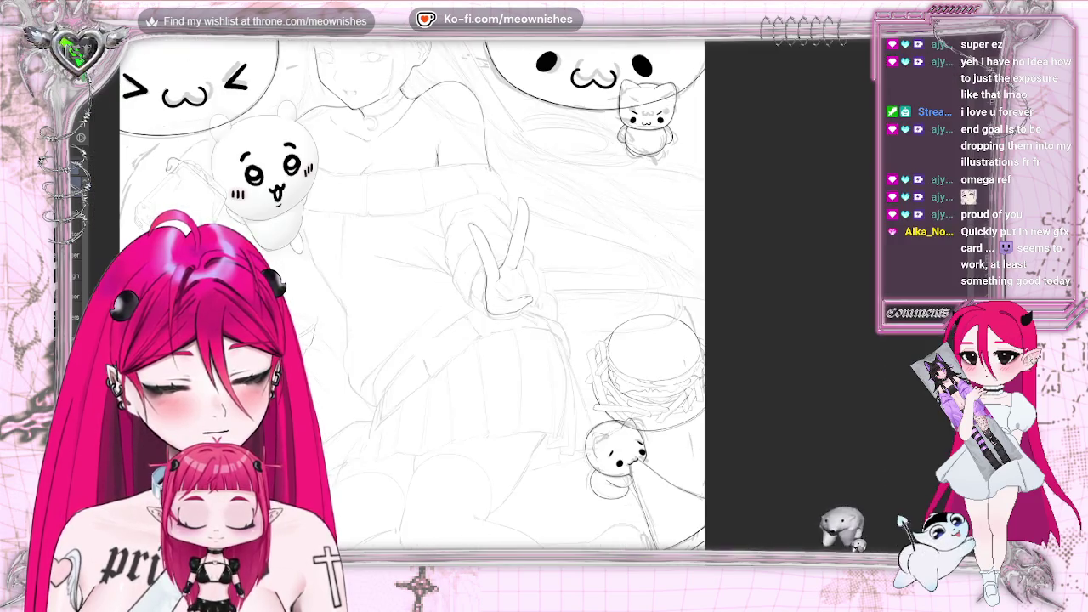
pyautogui.scroll(3, 500, 344)
pyautogui.scroll(1, 500, 345)
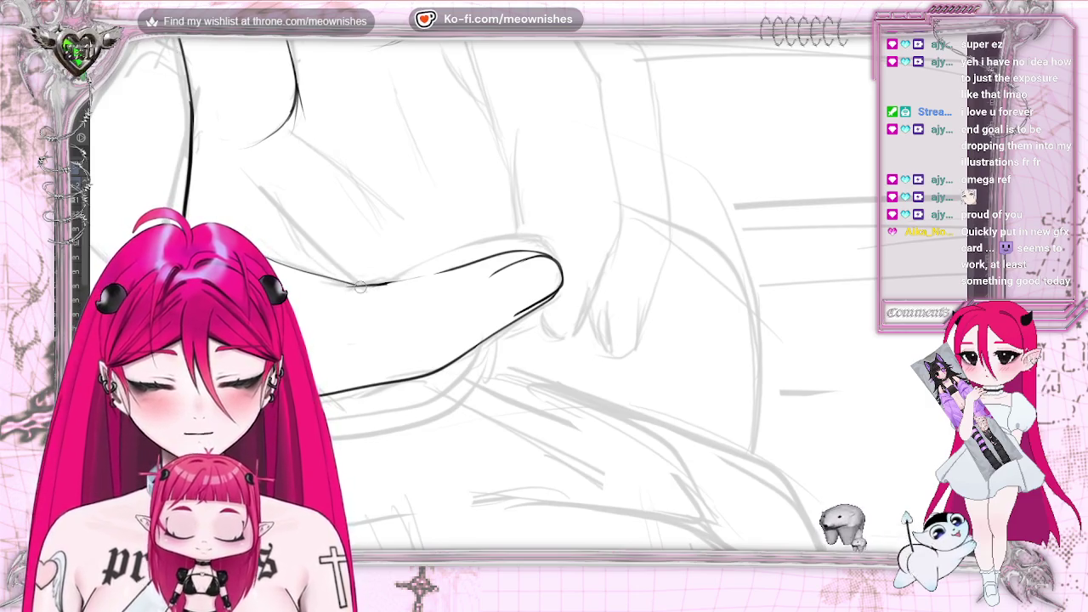
pyautogui.moveTo(357, 285); pyautogui.dragTo(455, 267)
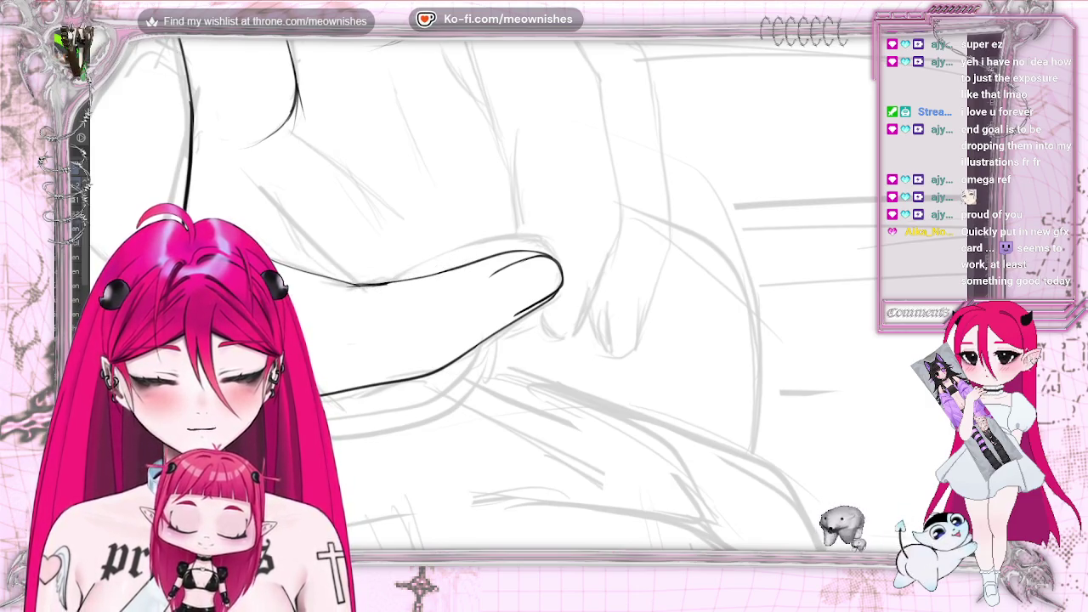
pyautogui.moveTo(348, 283); pyautogui.dragTo(263, 259)
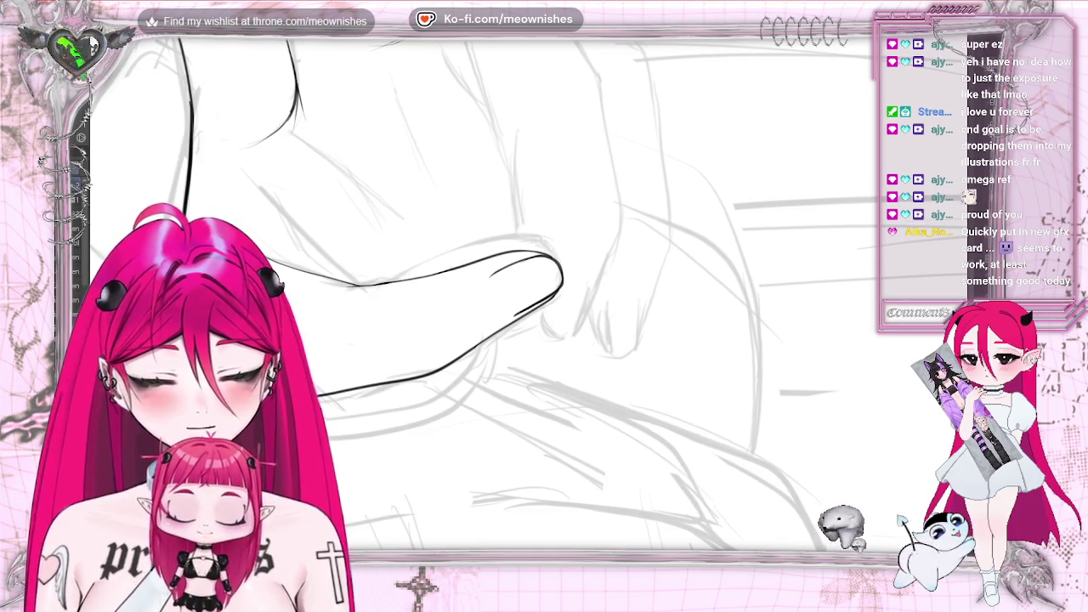
pyautogui.press('m')
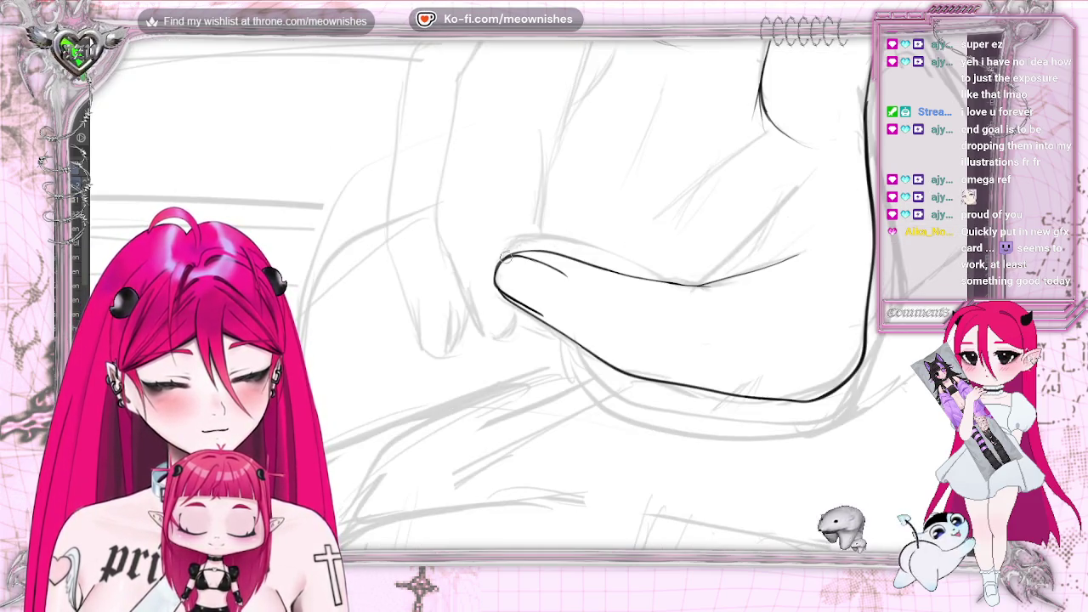
pyautogui.moveTo(505, 257); pyautogui.dragTo(633, 285)
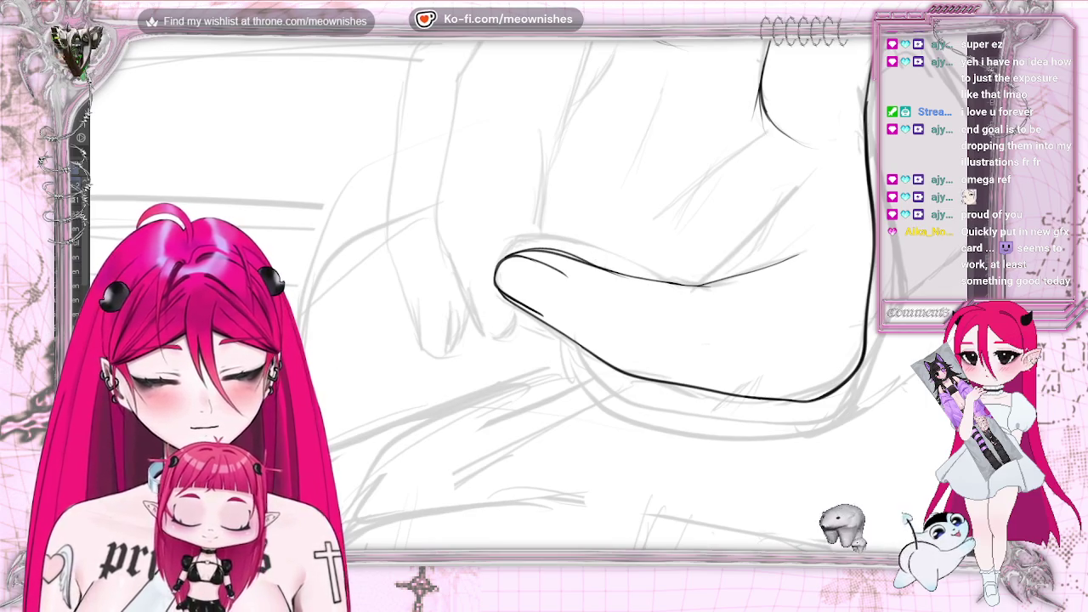
pyautogui.press('m')
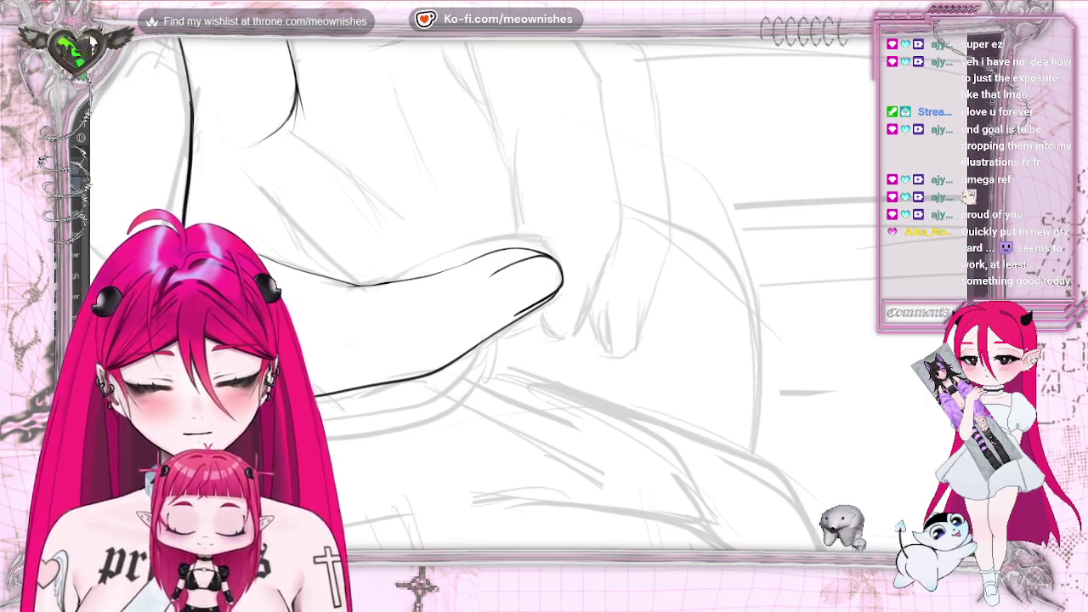
pyautogui.moveTo(422, 280); pyautogui.dragTo(455, 267)
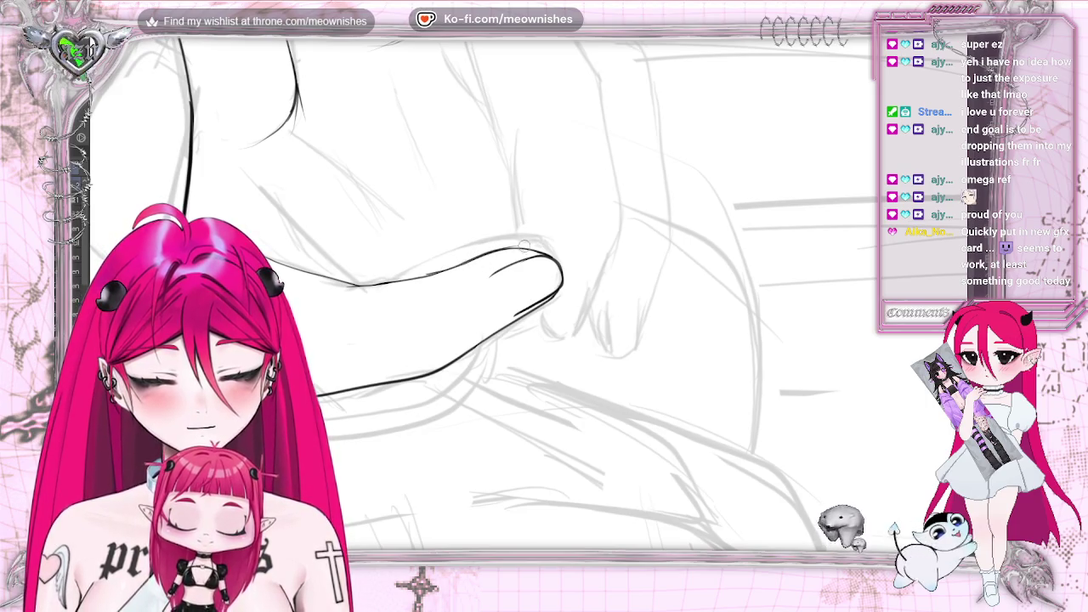
pyautogui.hotkey('ctrl', 'z')
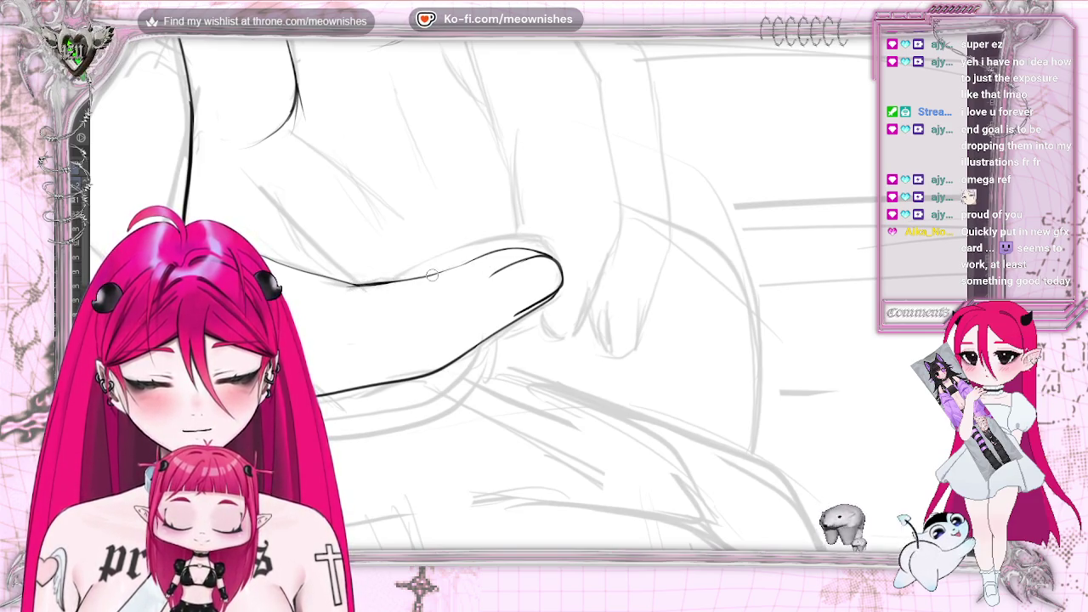
# - Ink the finger's upper outline and the contour running up-right from it at a rotated angle
pyautogui.scroll(-1, 565, 245)
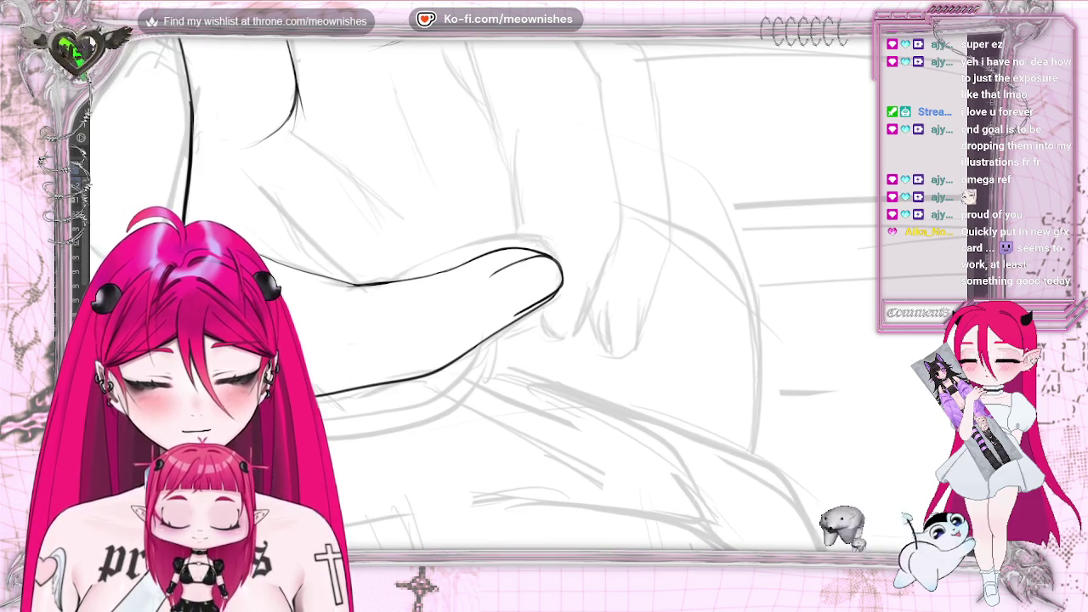
pyautogui.scroll(-2, 566, 245)
pyautogui.scroll(-2, 565, 245)
pyautogui.scroll(-3, 565, 245)
pyautogui.scroll(2, 553, 264)
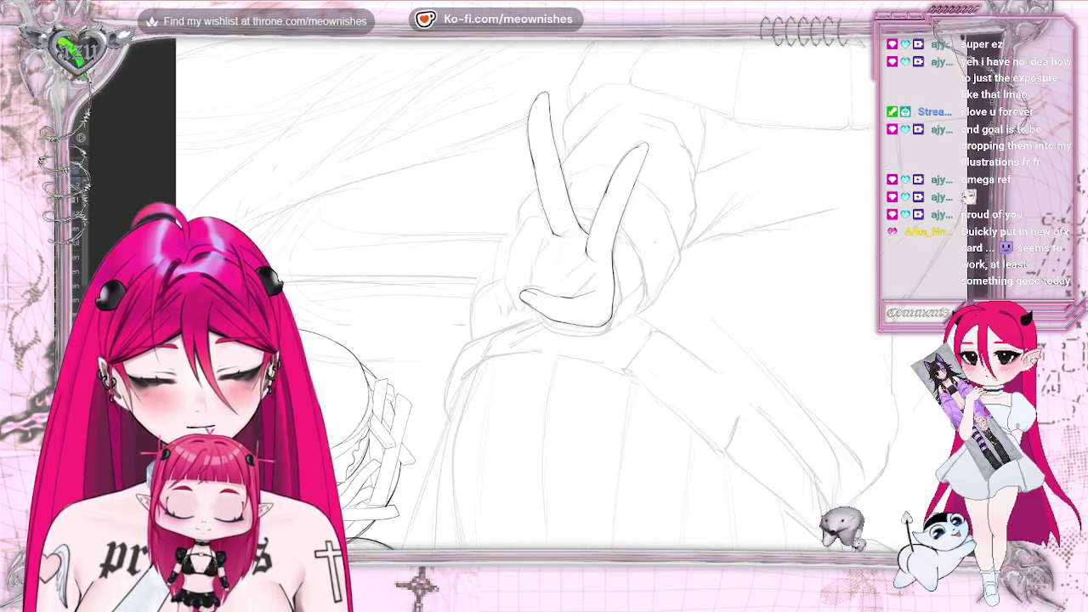
pyautogui.scroll(2, 552, 264)
pyautogui.scroll(2, 553, 264)
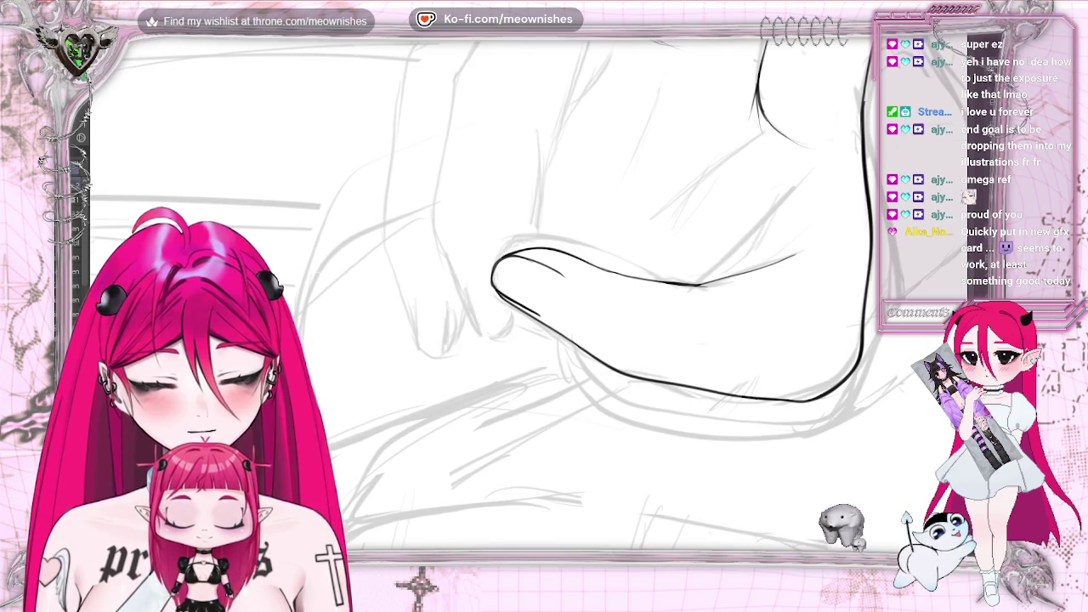
pyautogui.press('-')
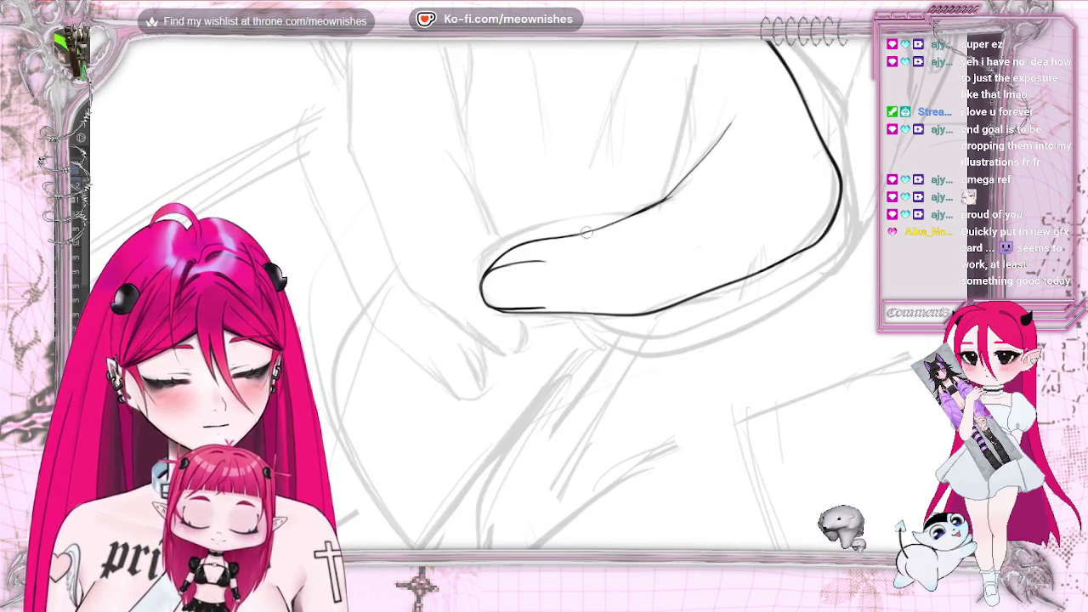
pyautogui.moveTo(578, 233); pyautogui.dragTo(647, 206)
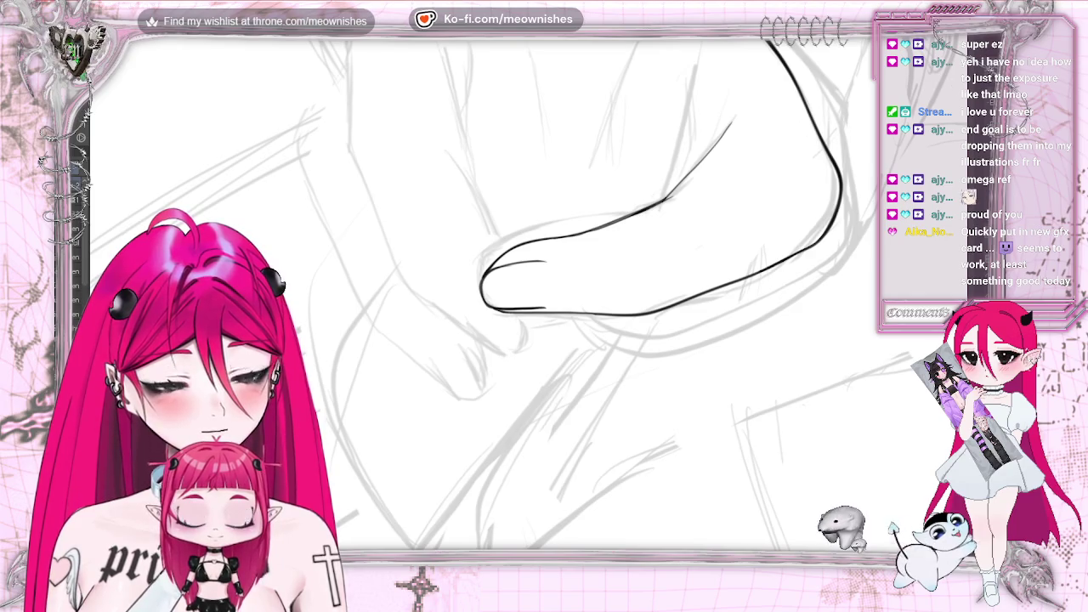
pyautogui.press('=')
pyautogui.press('=')
pyautogui.press('=')
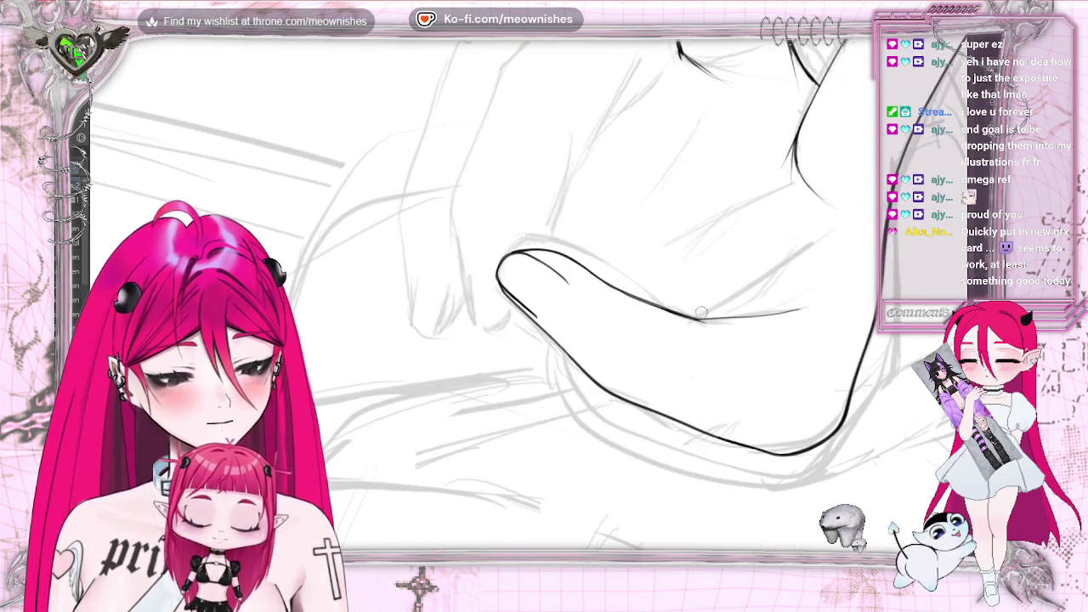
pyautogui.moveTo(699, 316); pyautogui.dragTo(774, 269)
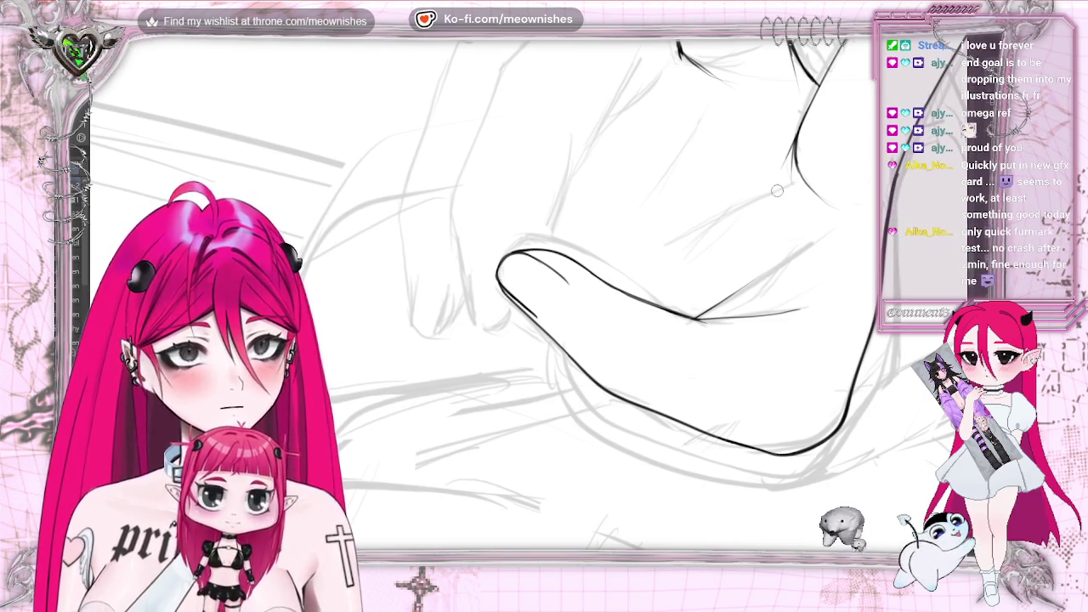
pyautogui.scroll(-1, 544, 290)
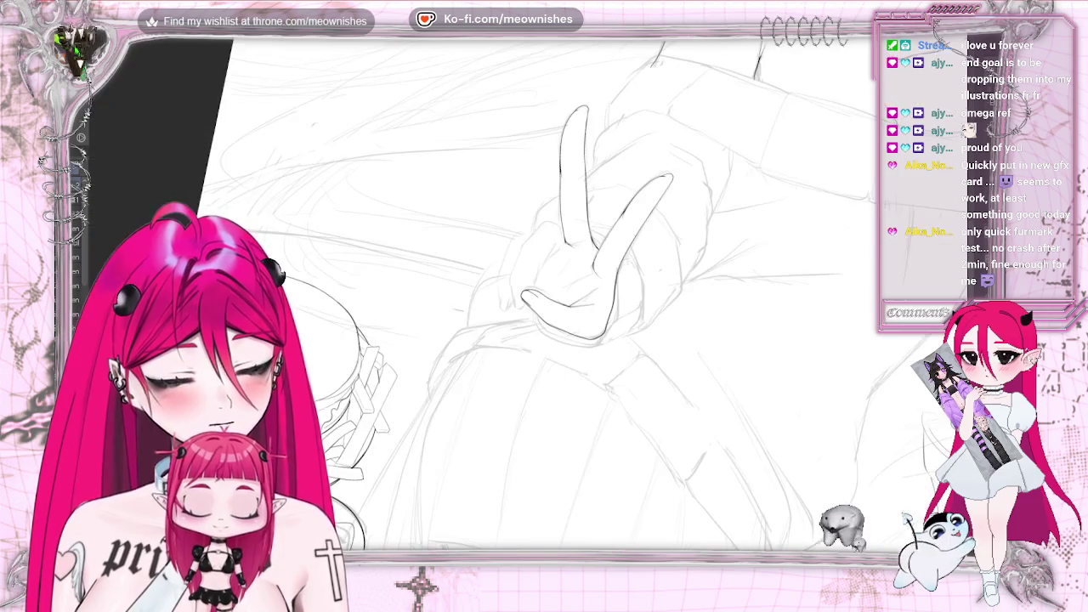
# - Extend the hand's left outline down and close the folded finger's bottom edge, dropping a stray stroke
pyautogui.scroll(2, 536, 310)
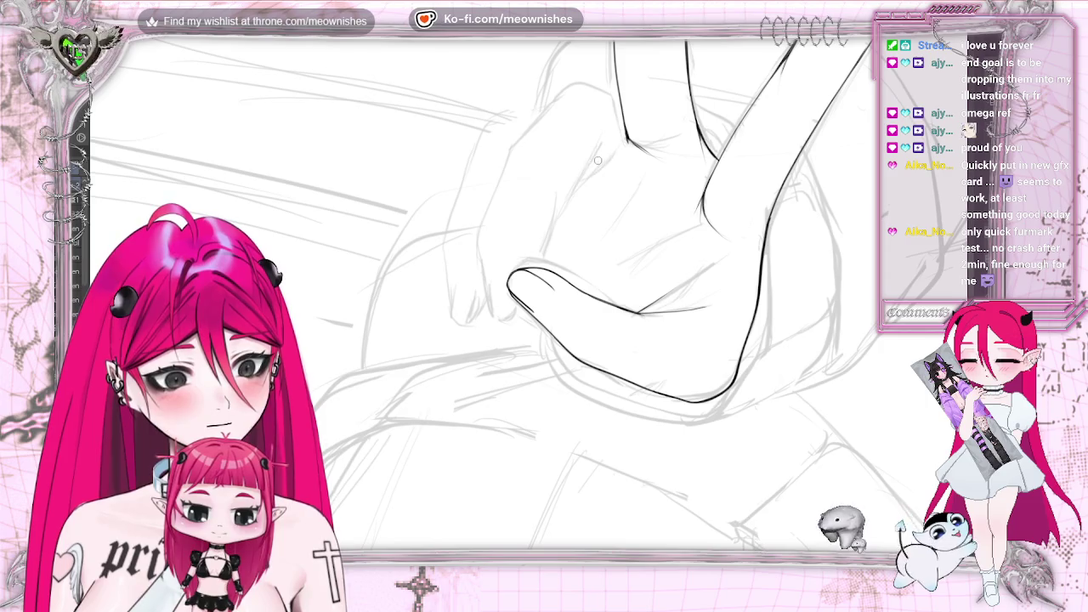
pyautogui.moveTo(593, 168); pyautogui.dragTo(584, 180)
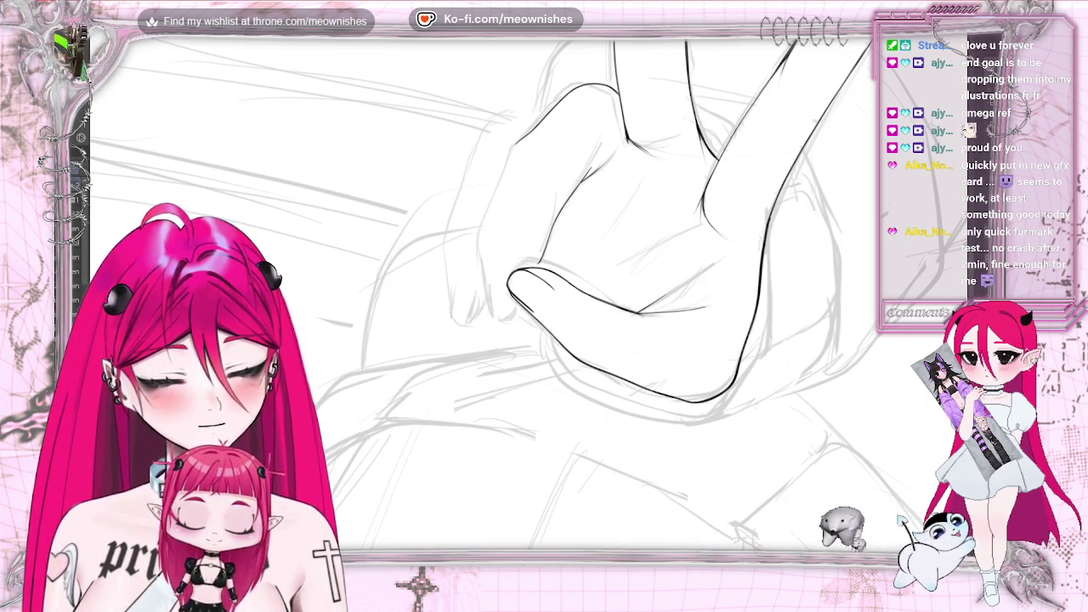
pyautogui.hotkey('ctrl', 'z')
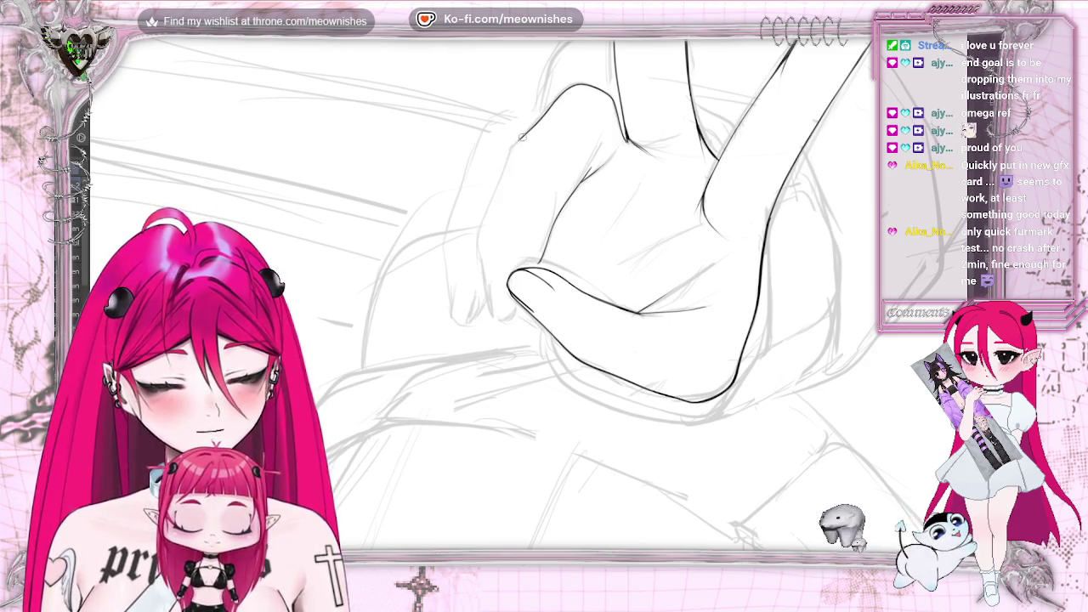
pyautogui.moveTo(481, 226); pyautogui.dragTo(488, 309)
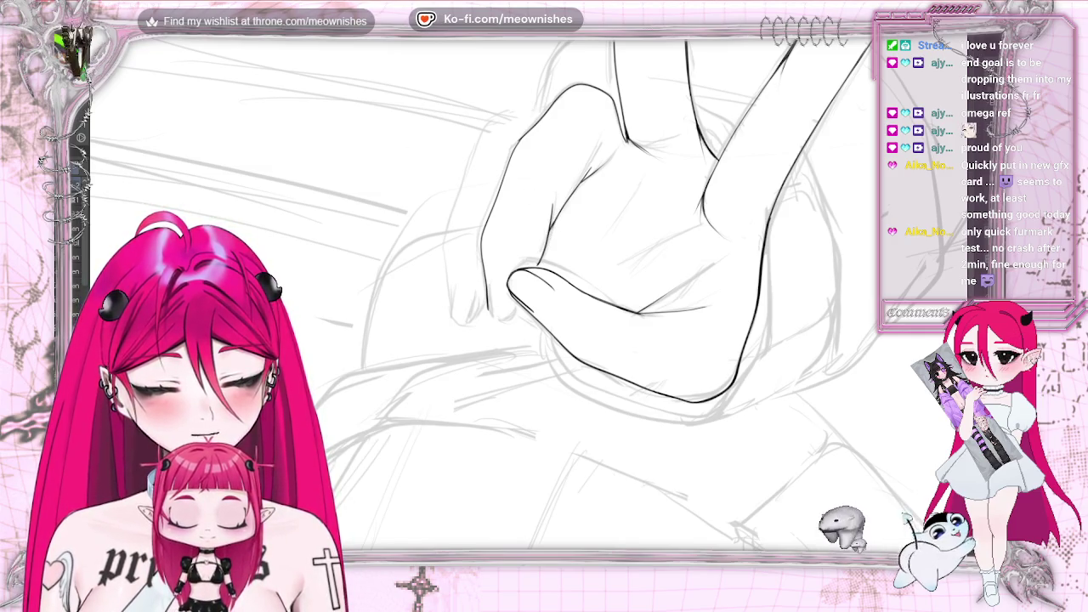
pyautogui.scroll(-2, 575, 275)
pyautogui.scroll(-3, 576, 274)
pyautogui.scroll(4, 575, 274)
pyautogui.scroll(2, 576, 275)
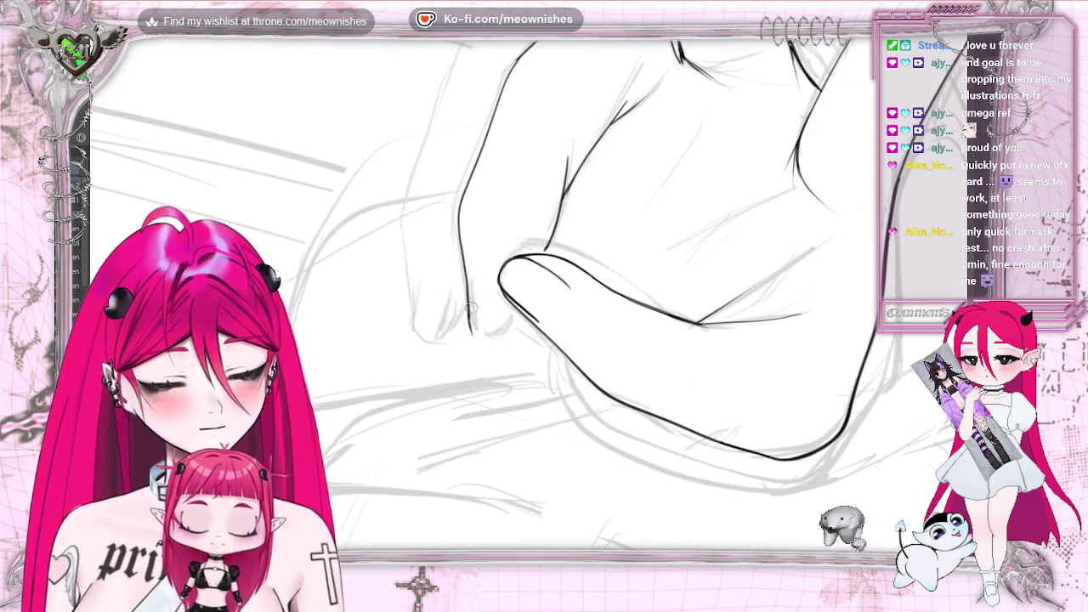
pyautogui.moveTo(466, 298); pyautogui.dragTo(473, 337)
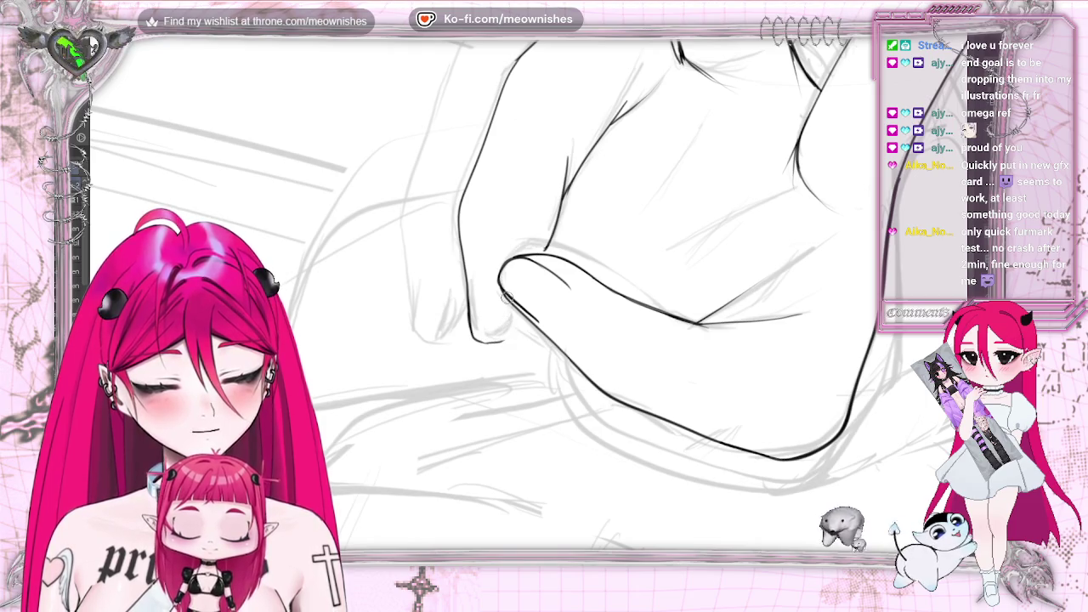
pyautogui.moveTo(505, 307); pyautogui.dragTo(504, 340)
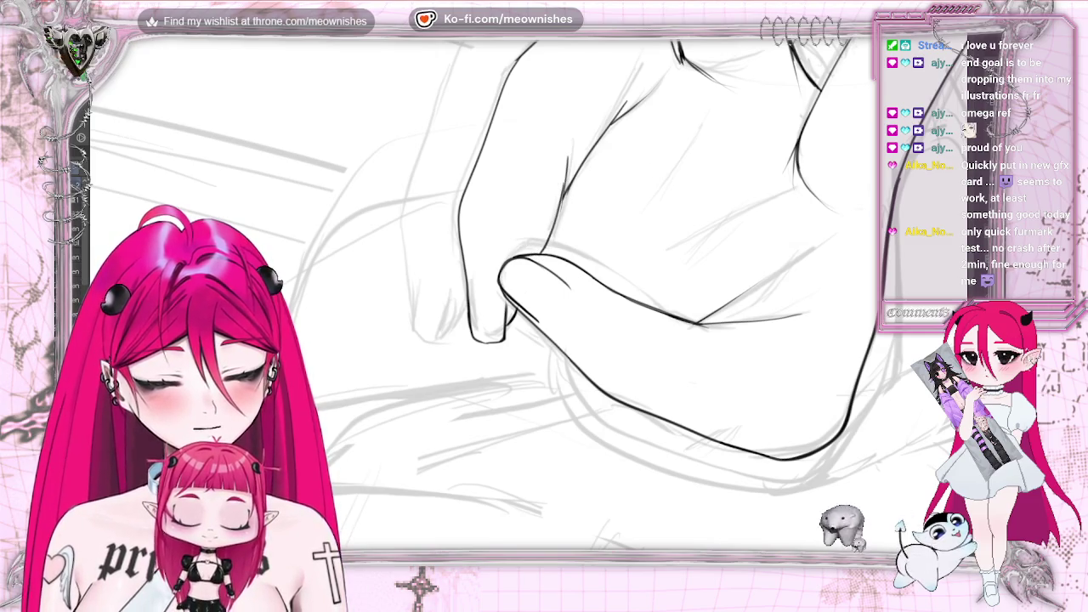
pyautogui.scroll(-3, 528, 293)
pyautogui.scroll(2, 527, 293)
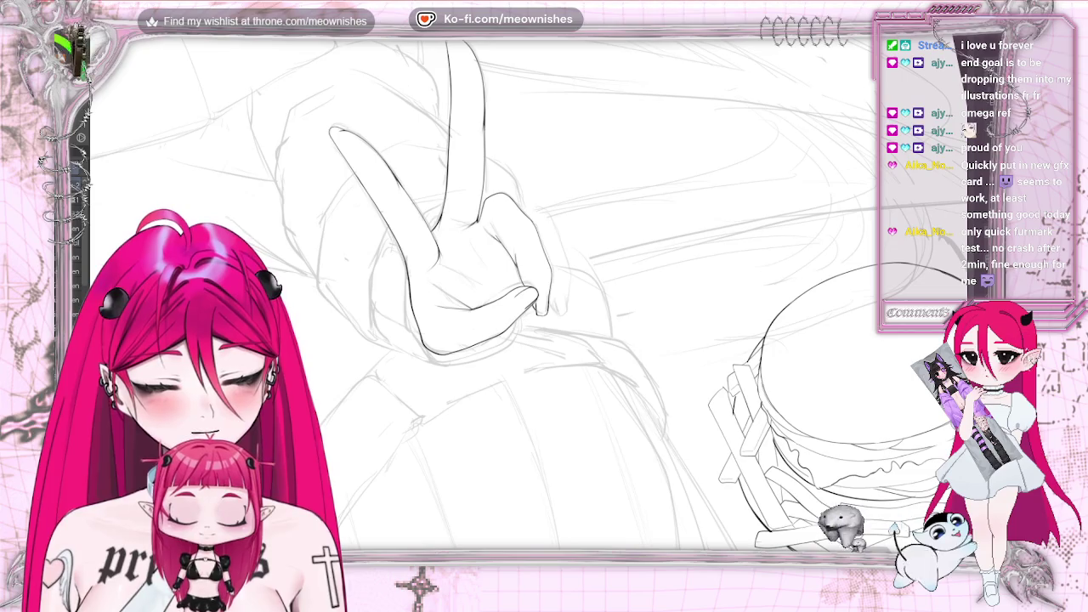
# - Erase the stray stroke and redraw the finger's left outline in darker ink
pyautogui.scroll(2, 536, 298)
pyautogui.scroll(2, 536, 298)
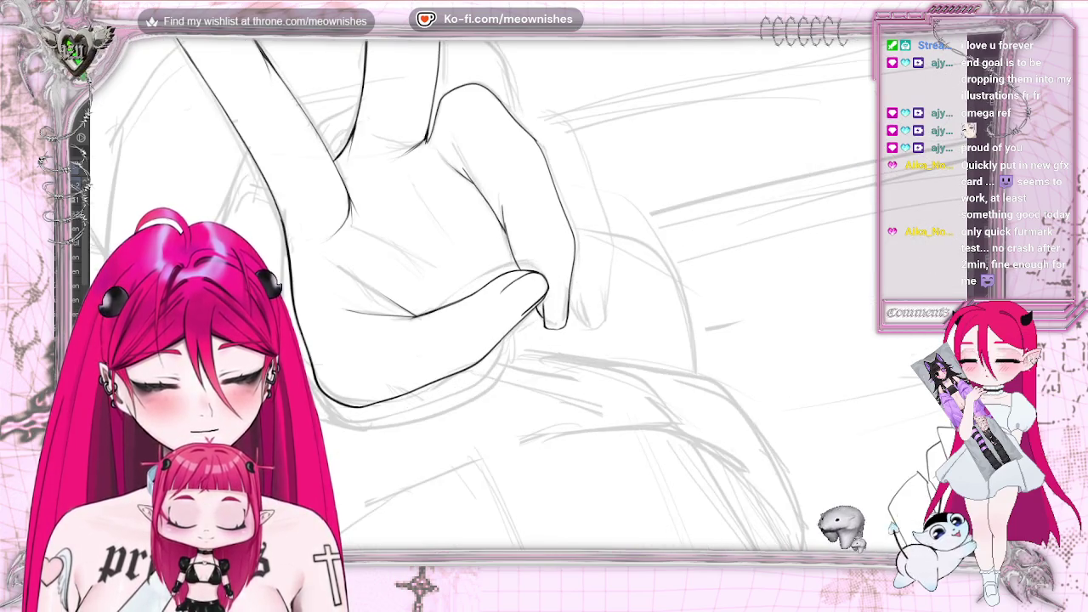
pyautogui.press('h')
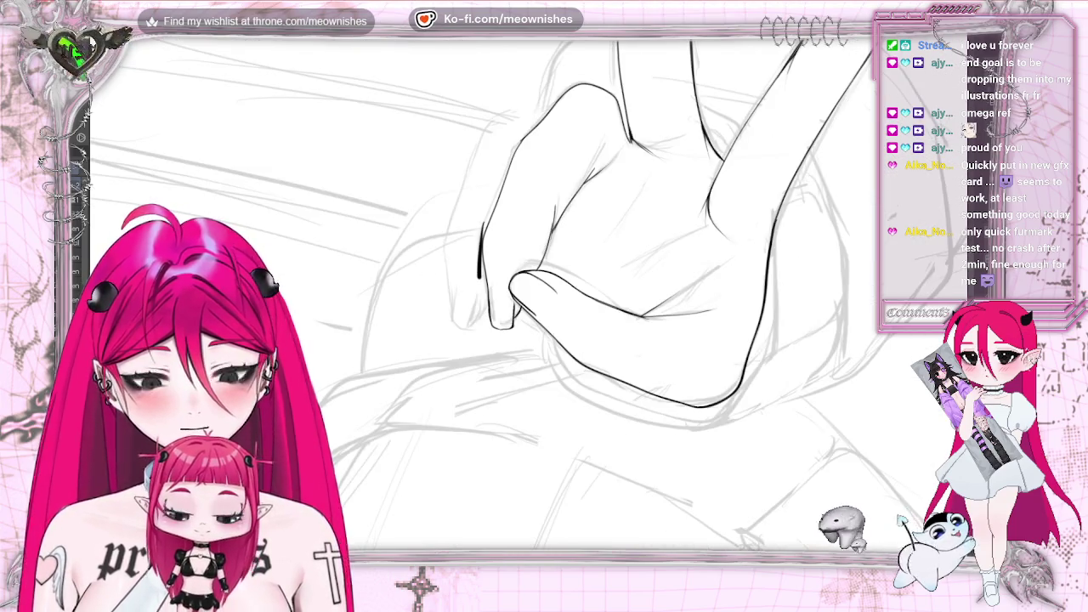
pyautogui.moveTo(483, 212); pyautogui.dragTo(478, 298)
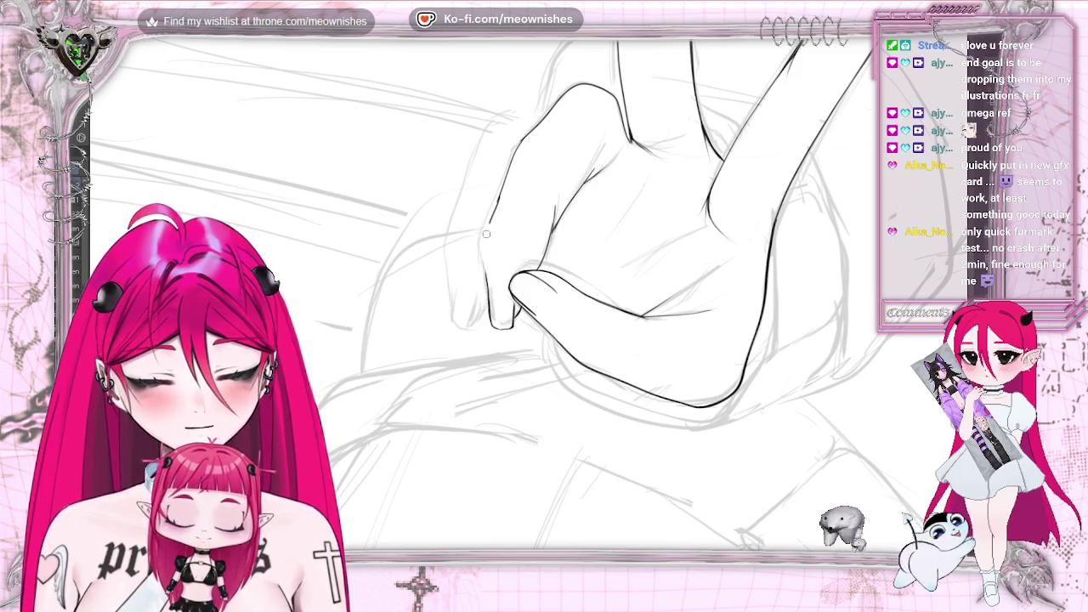
pyautogui.moveTo(500, 198); pyautogui.dragTo(488, 294)
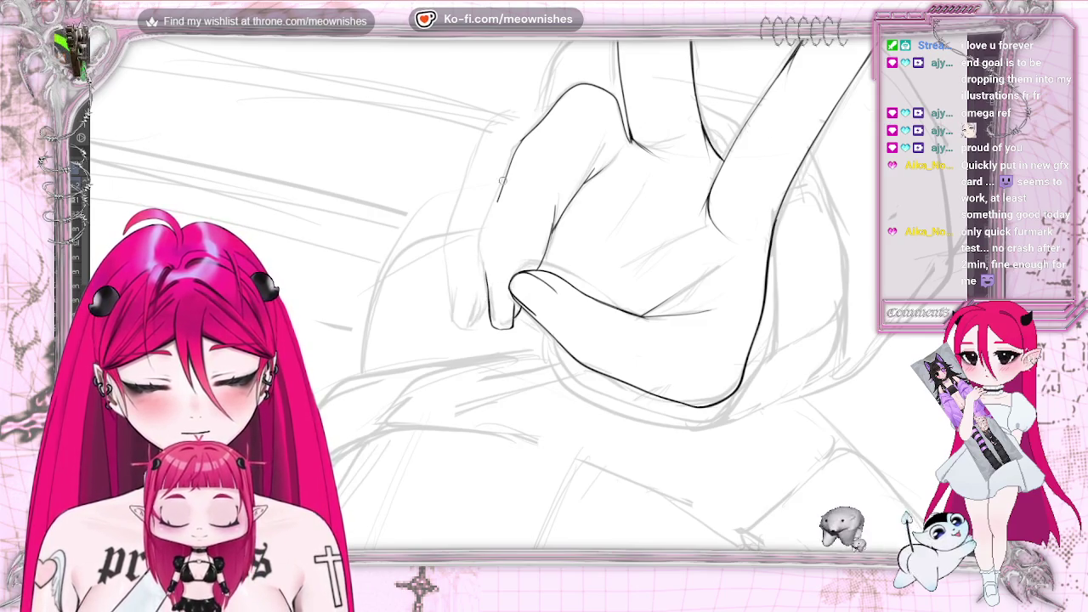
pyautogui.moveTo(502, 190); pyautogui.dragTo(486, 257)
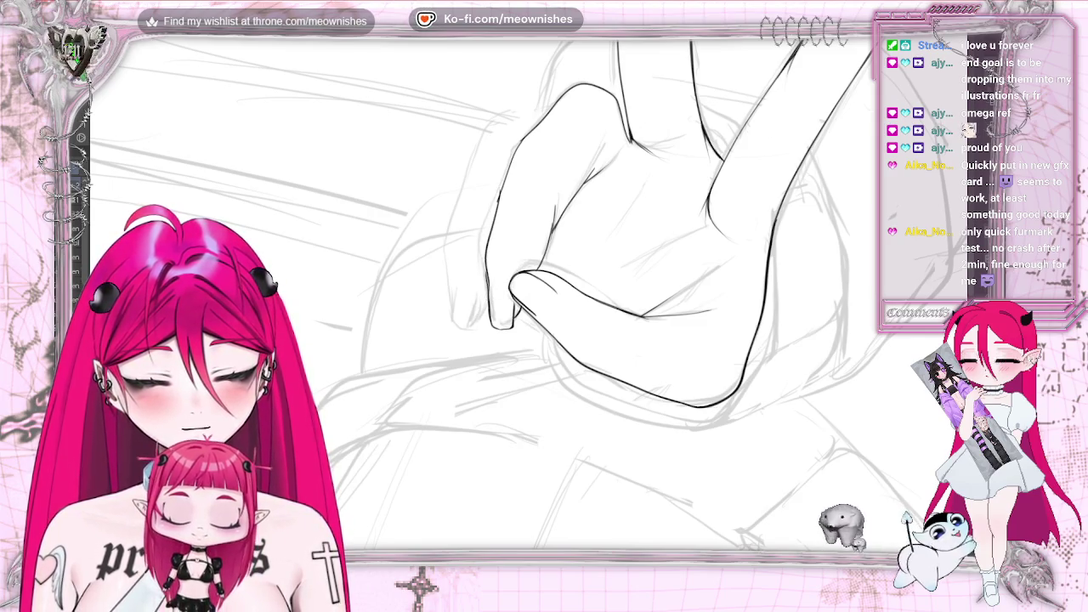
# - Flip the view back and zoom out then in to review the inked hand
pyautogui.press('h')
pyautogui.hotkey('ctrl', '0')
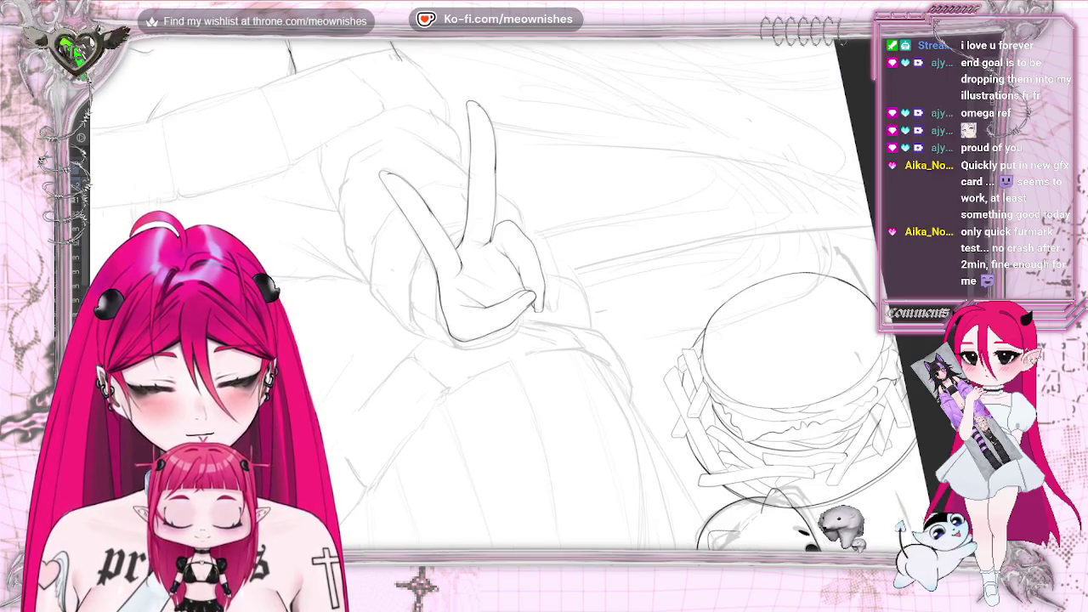
pyautogui.hotkey('ctrl', 'Tab')
pyautogui.hotkey('ctrl', 'Tab')
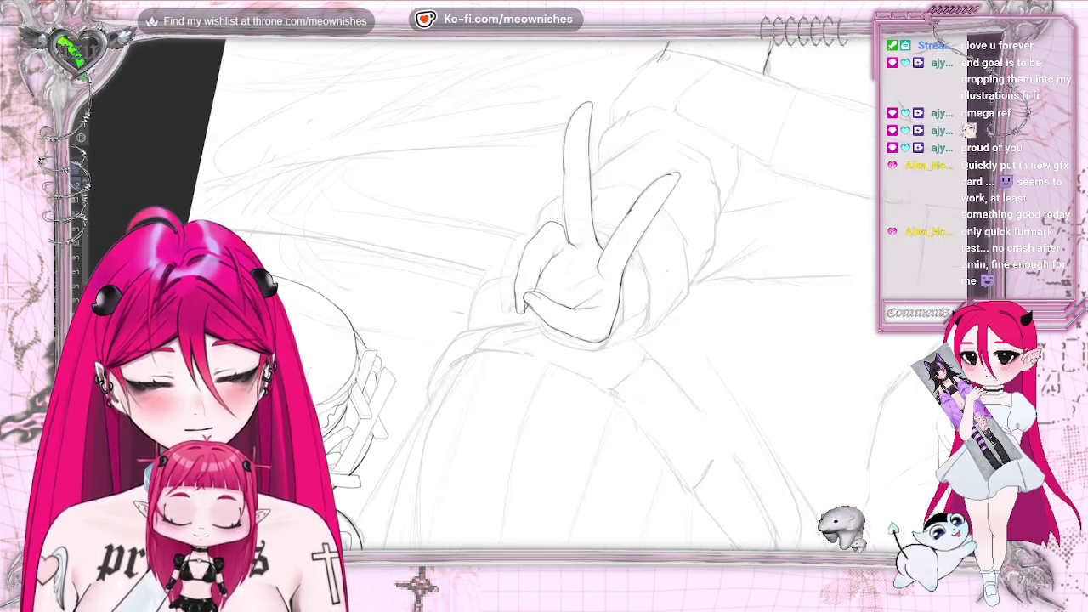
pyautogui.scroll(5, 600, 131)
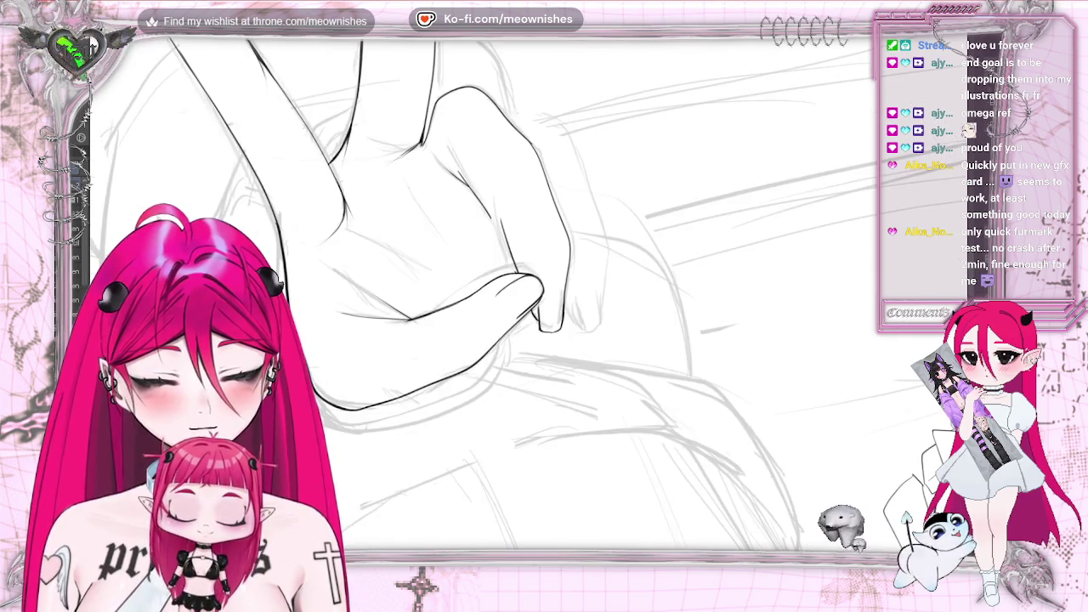
# - Turn the canvas in several steps until the hand points down-left for drawing
pyautogui.moveTo(545, 306); pyautogui.dragTo(595, 357)
pyautogui.press('4')
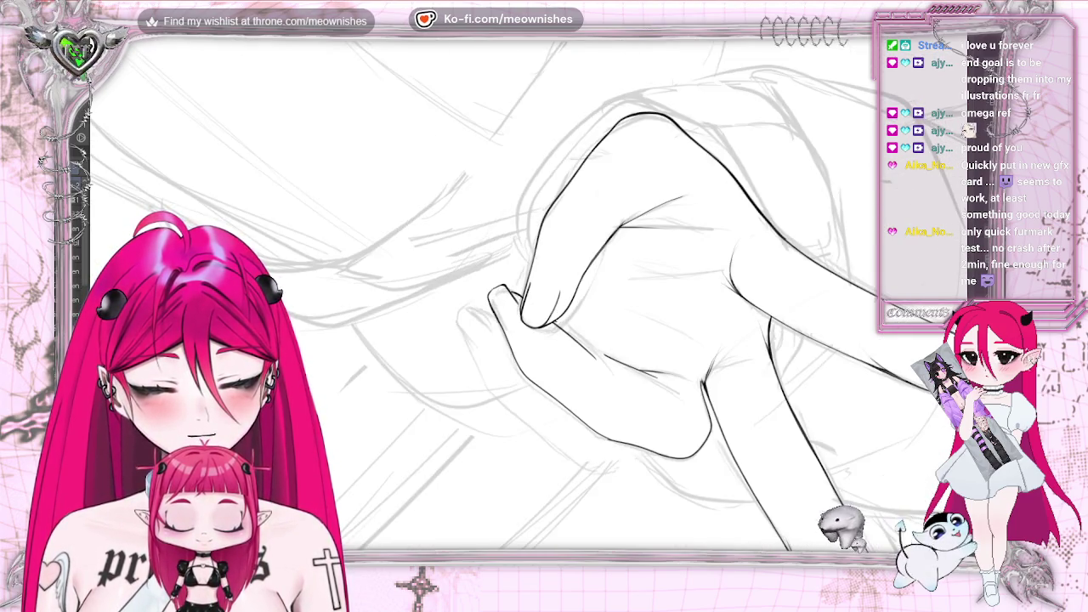
pyautogui.press('4')
pyautogui.press('4')
pyautogui.press('4')
pyautogui.press('4')
pyautogui.press('4')
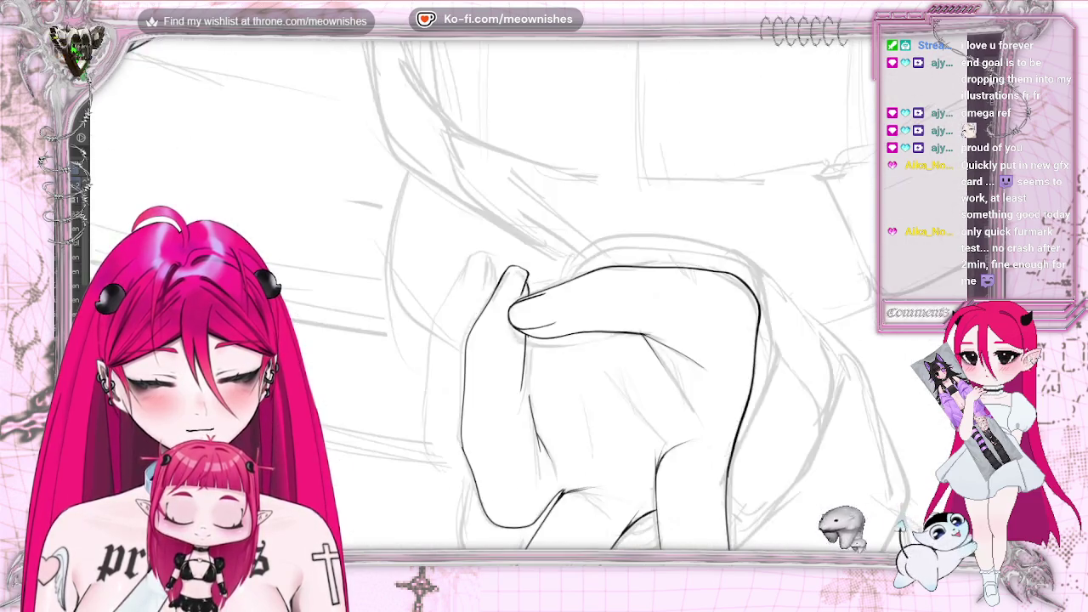
pyautogui.press('4')
pyautogui.press('4')
pyautogui.press('4')
pyautogui.press('4')
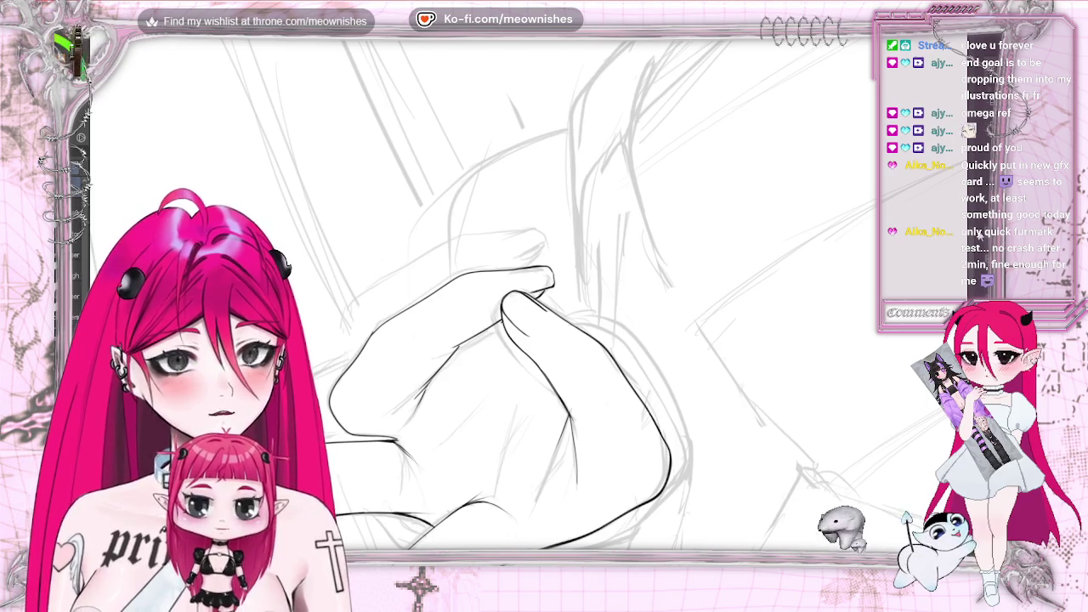
# - Ink the finger contour up to the knuckle and redraw the upper finger's outline reaching further up
pyautogui.scroll(-3, 447, 357)
pyautogui.scroll(1, 528, 349)
pyautogui.scroll(1, 527, 349)
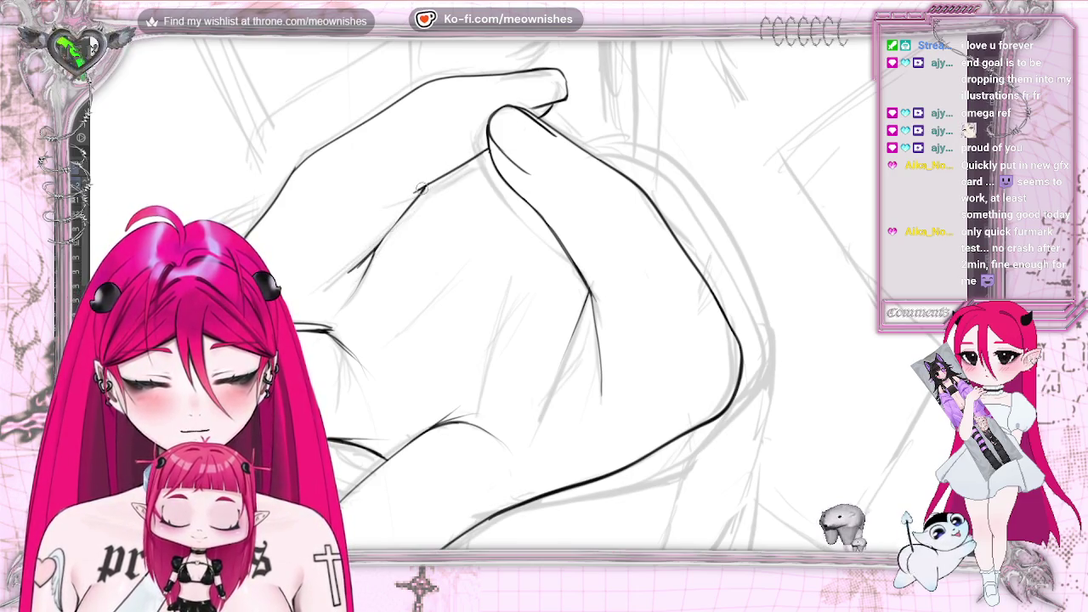
pyautogui.moveTo(419, 189); pyautogui.dragTo(492, 148)
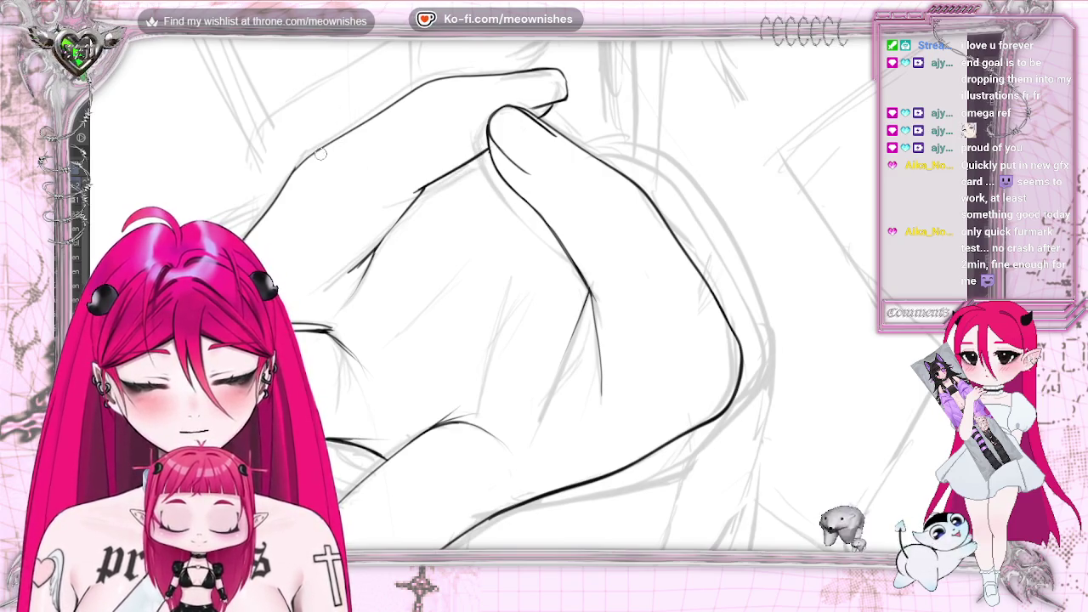
pyautogui.moveTo(312, 153); pyautogui.dragTo(413, 90)
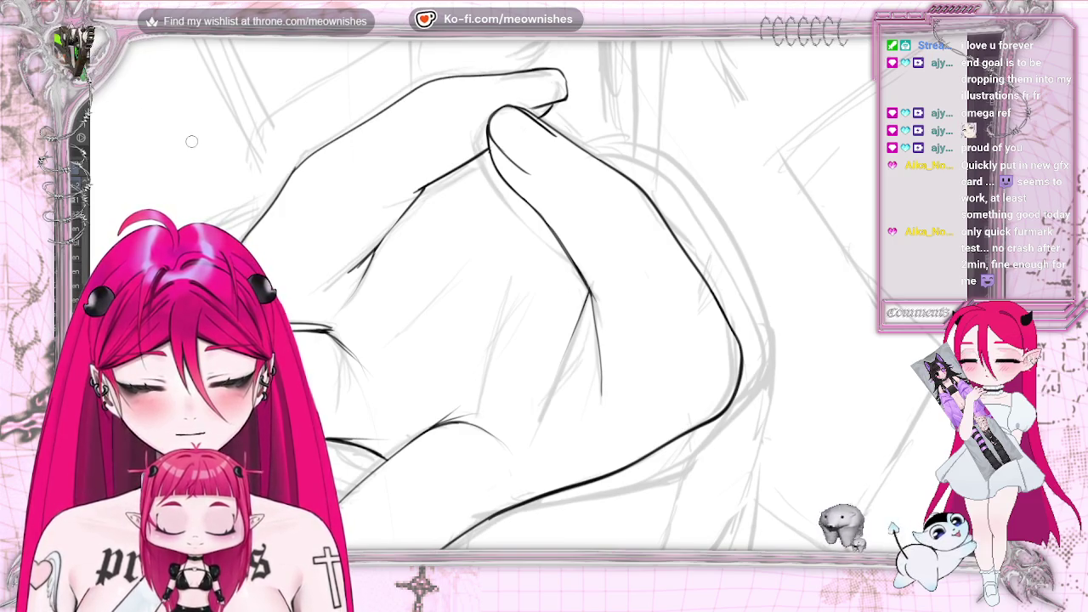
pyautogui.moveTo(306, 161); pyautogui.dragTo(452, 77)
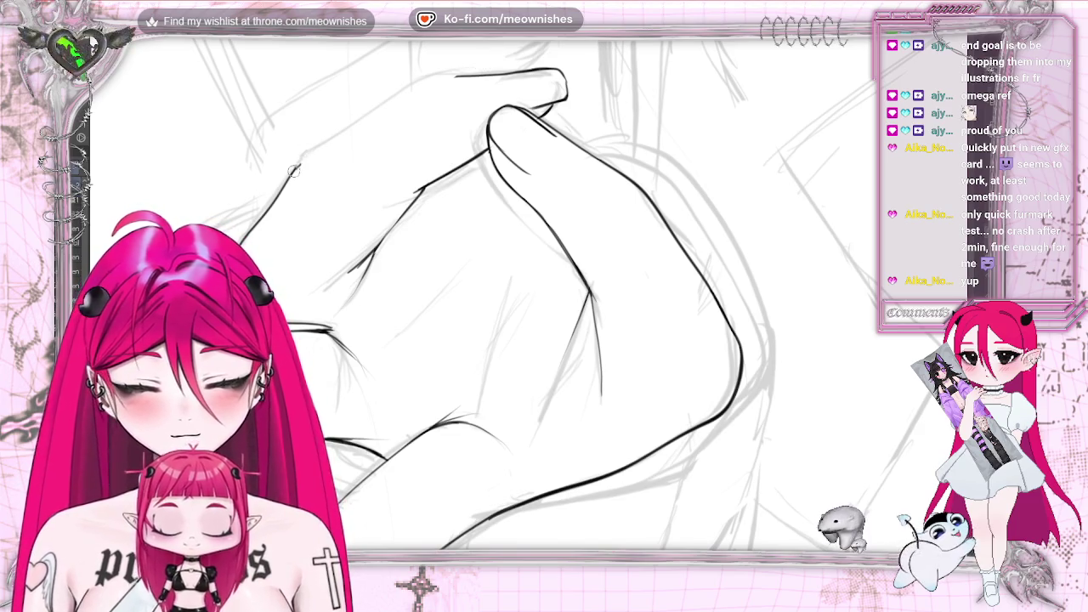
pyautogui.moveTo(347, 138); pyautogui.dragTo(455, 75)
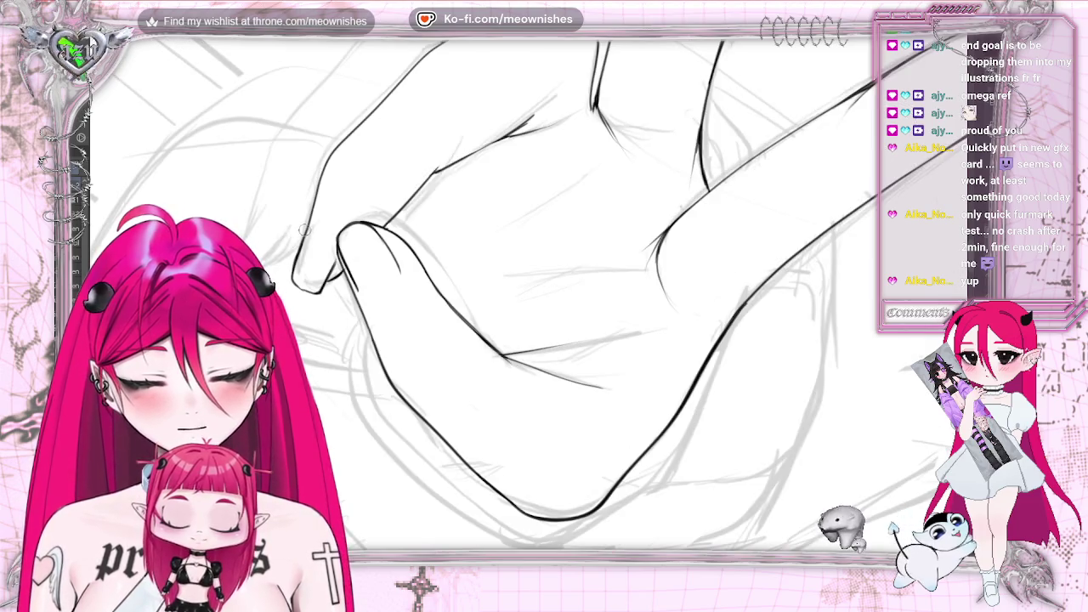
# - Ink short G-pen strokes darkening the finger's left edge and extending the upper-left fingertip outline
pyautogui.moveTo(311, 225); pyautogui.dragTo(327, 288)
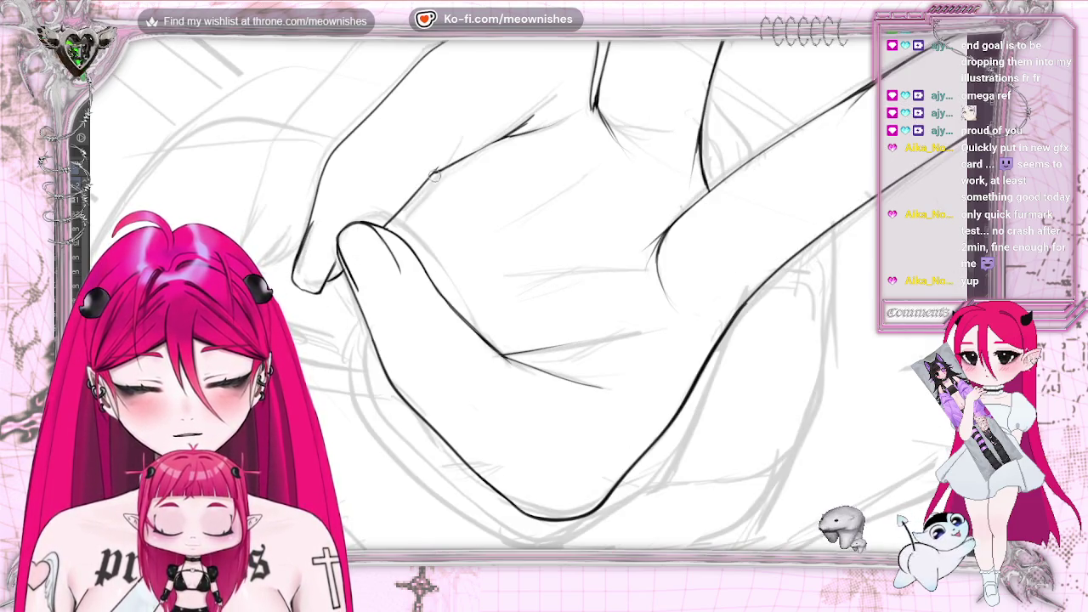
pyautogui.moveTo(433, 175); pyautogui.dragTo(414, 194)
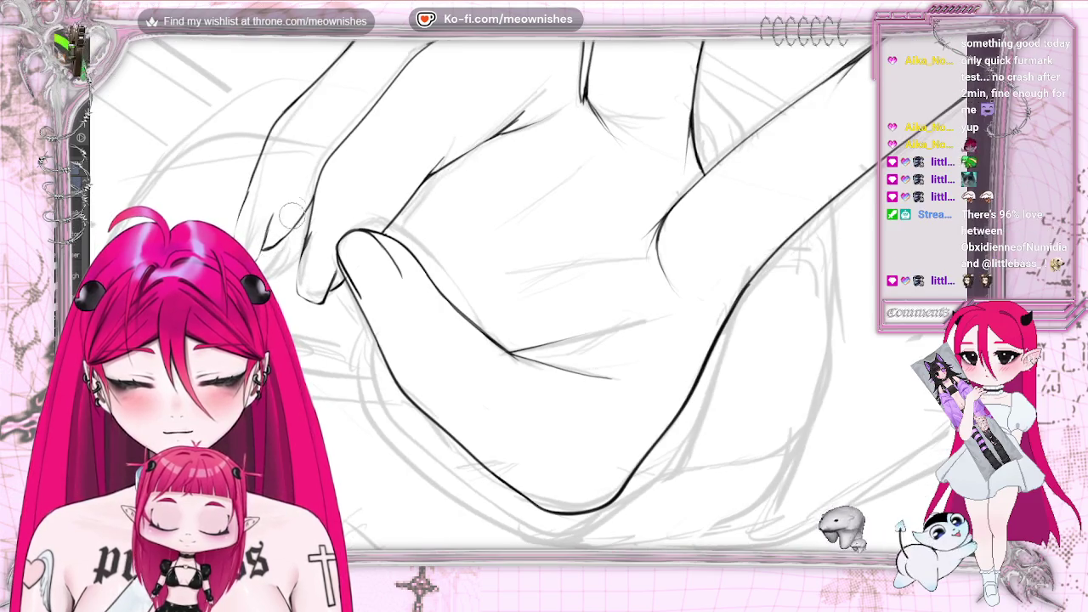
pyautogui.moveTo(271, 243); pyautogui.dragTo(281, 248)
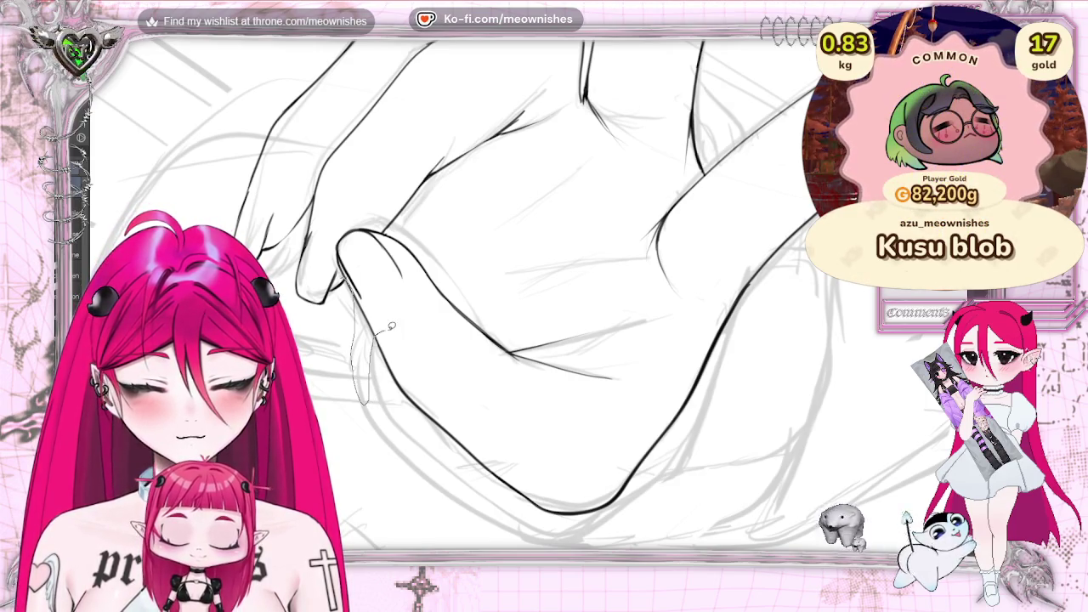
# - Lasso the thumb's ink lines, nudge them slightly up-left, deselect, and flip the canvas horizontally
pyautogui.moveTo(379, 331); pyautogui.dragTo(398, 227)
pyautogui.moveTo(387, 227)
pyautogui.mouseDown()
pyautogui.moveTo(330, 224)
pyautogui.moveTo(349, 281)
pyautogui.mouseUp()
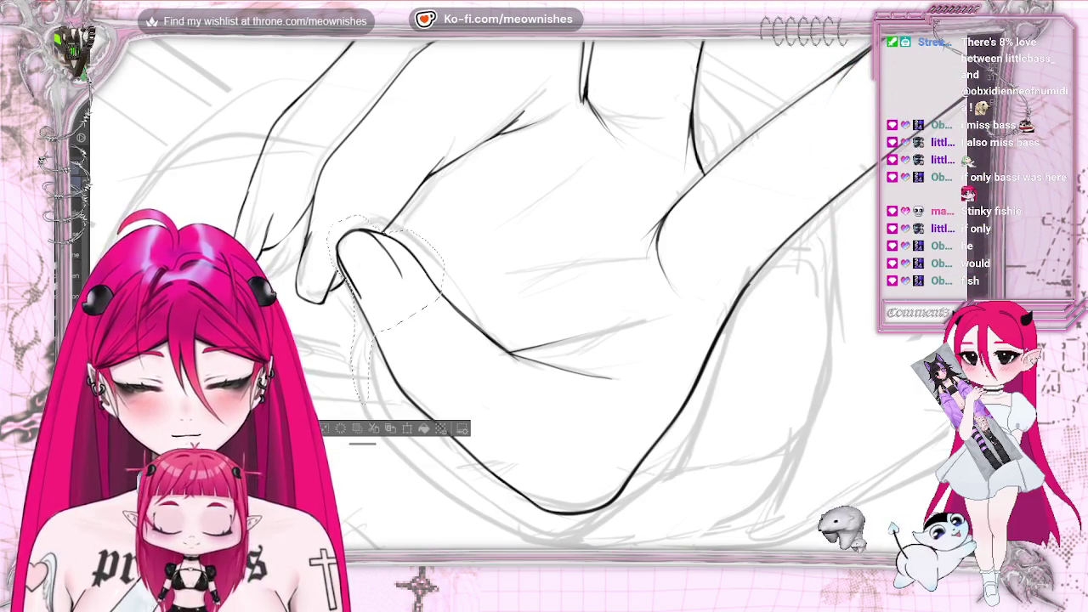
pyautogui.moveTo(412, 297); pyautogui.dragTo(407, 293)
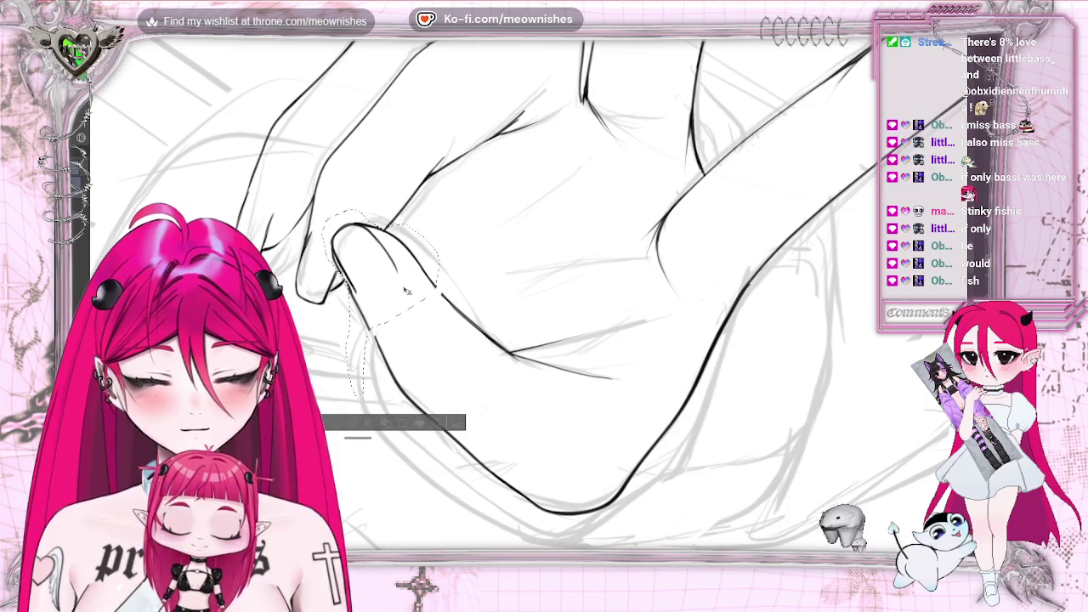
pyautogui.hotkey('ctrl', 'd')
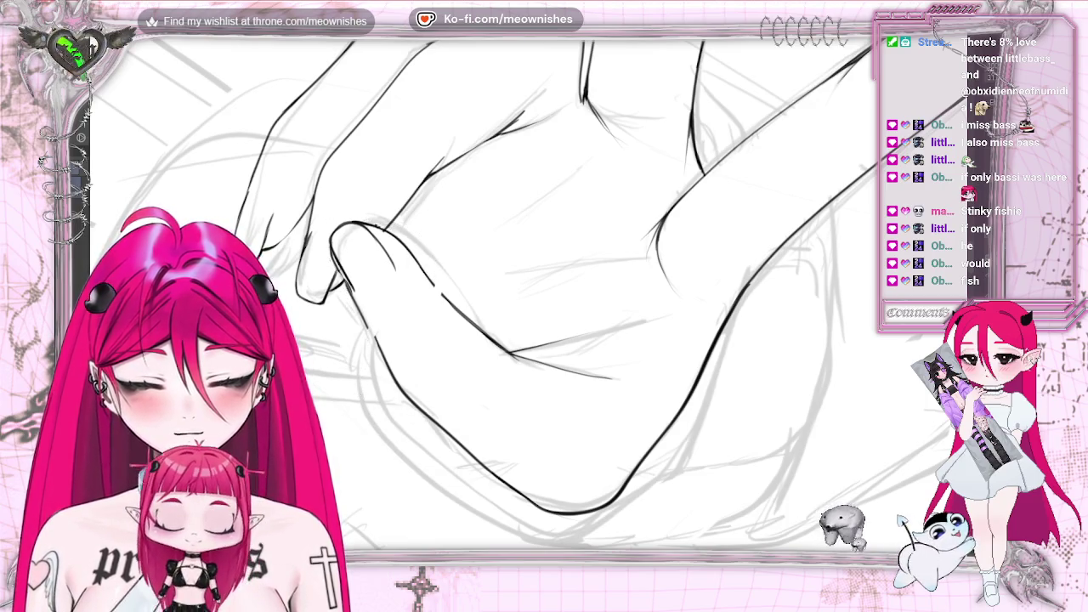
pyautogui.press('h')
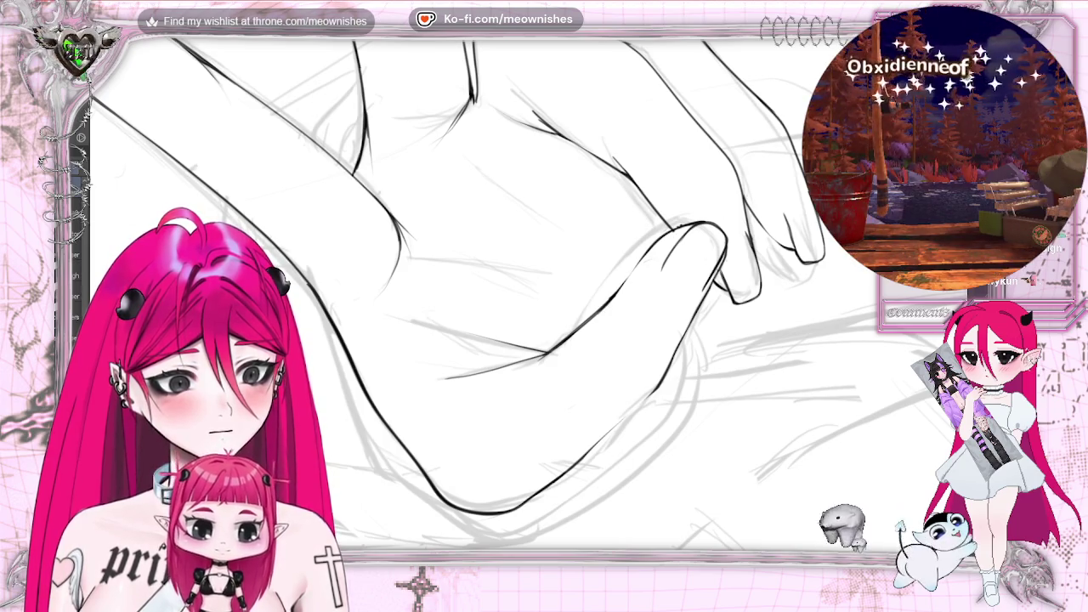
pyautogui.scroll(-3, 624, 248)
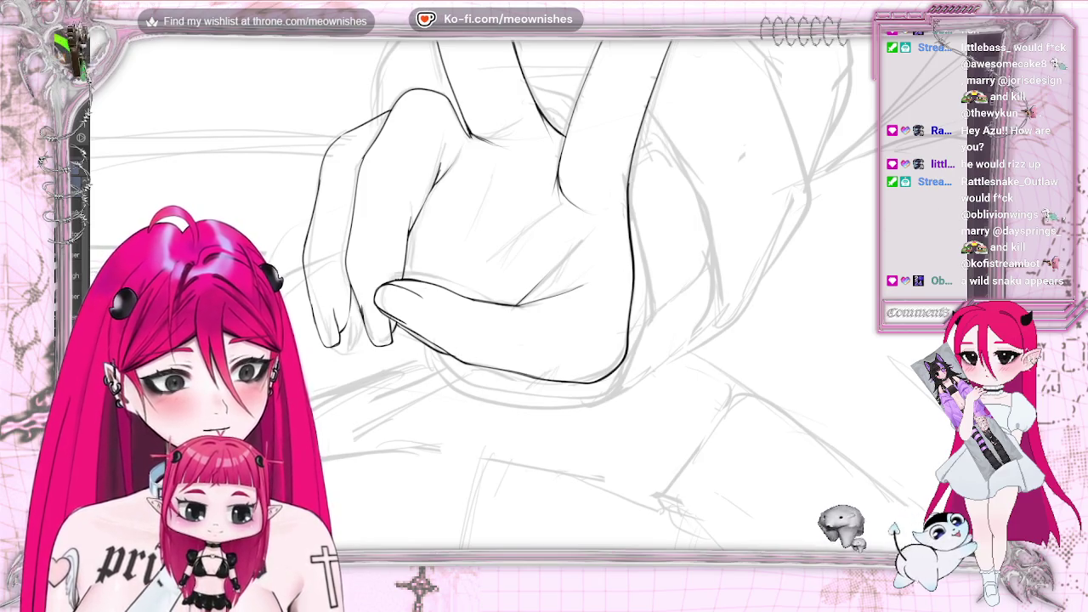
pyautogui.scroll(-3, 511, 281)
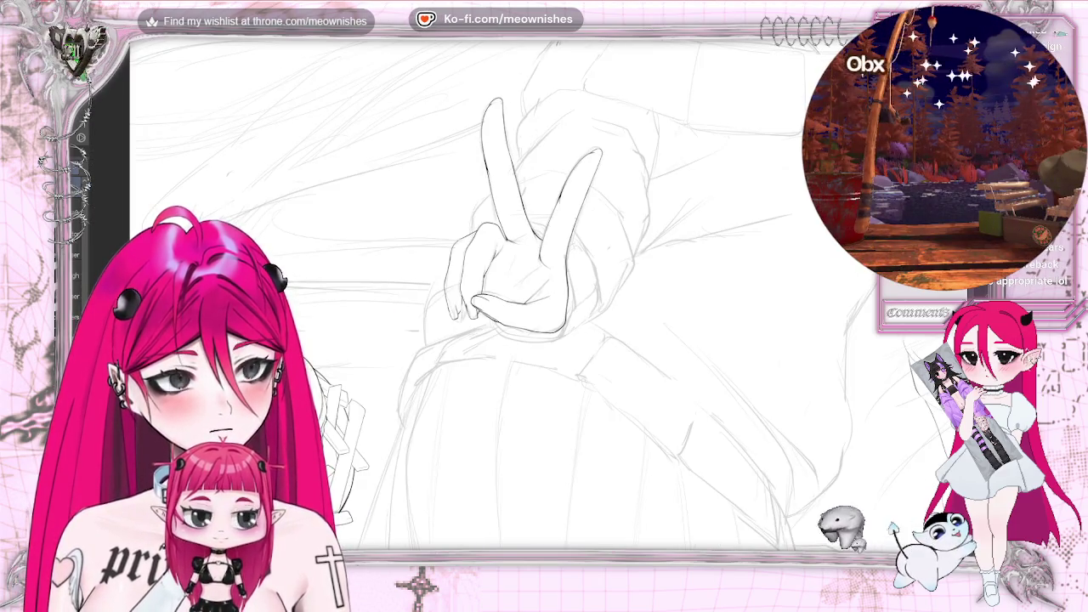
pyautogui.scroll(1, 510, 256)
pyautogui.scroll(1, 510, 255)
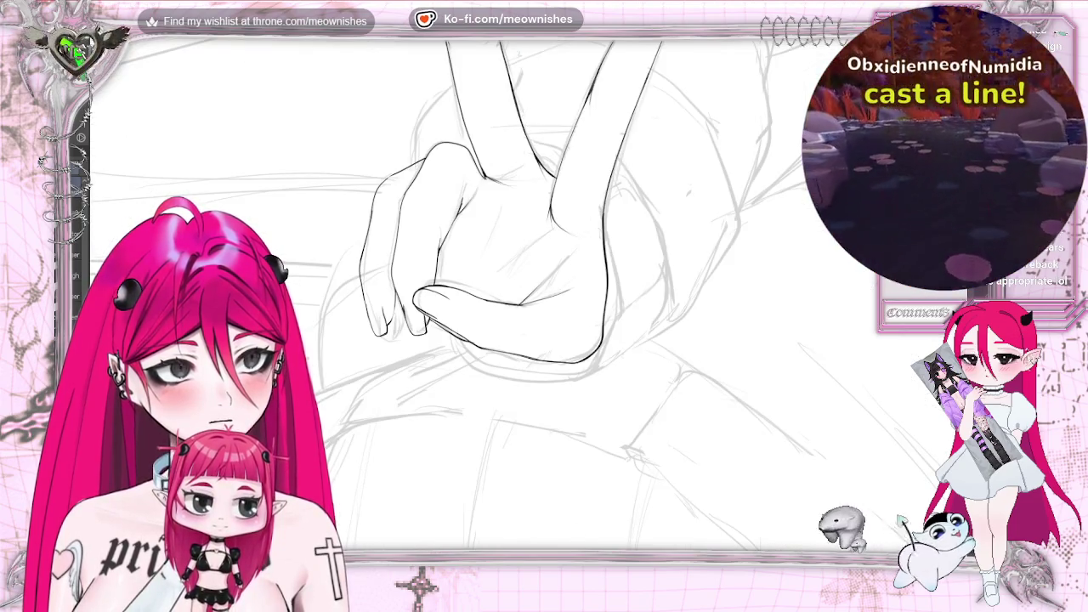
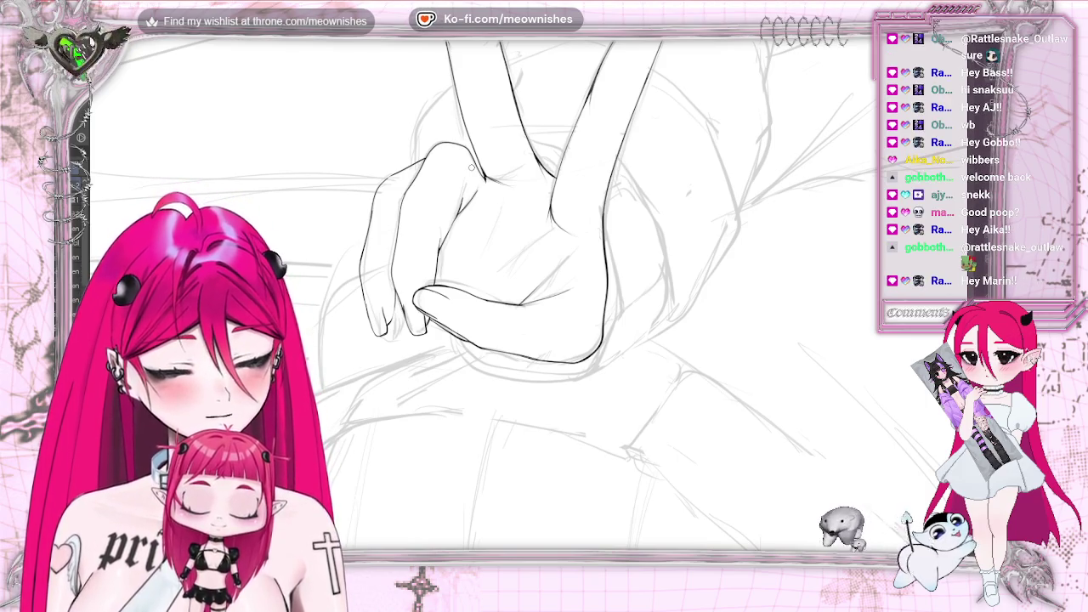
# - Mirror the view, fit the page, zoom in on the peace-sign hand, and undo to restore its dark lines
pyautogui.hotkey('ctrl', '0')
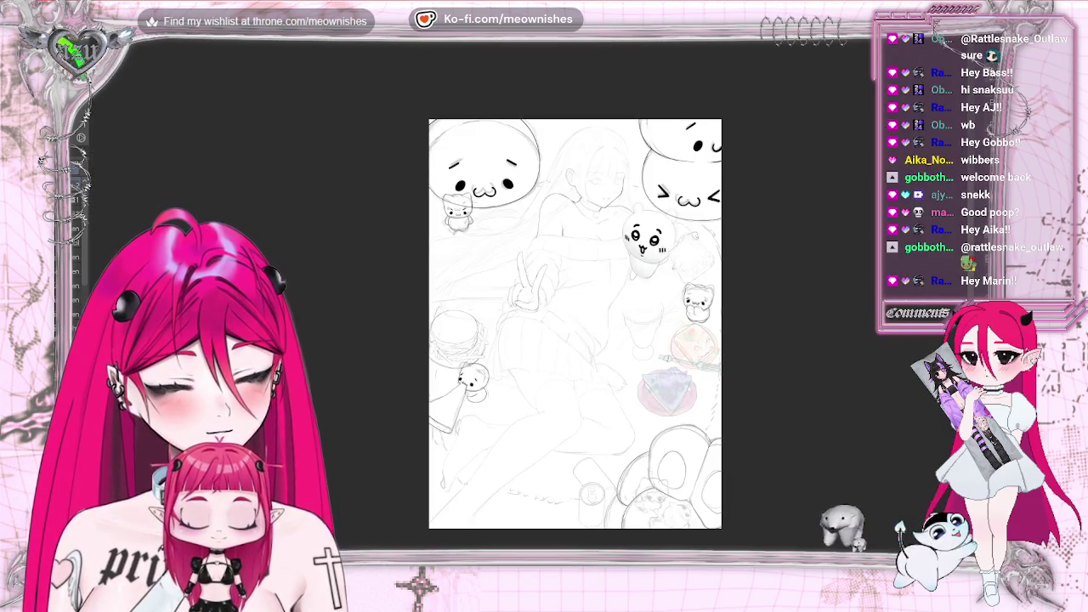
pyautogui.scroll(3, 527, 307)
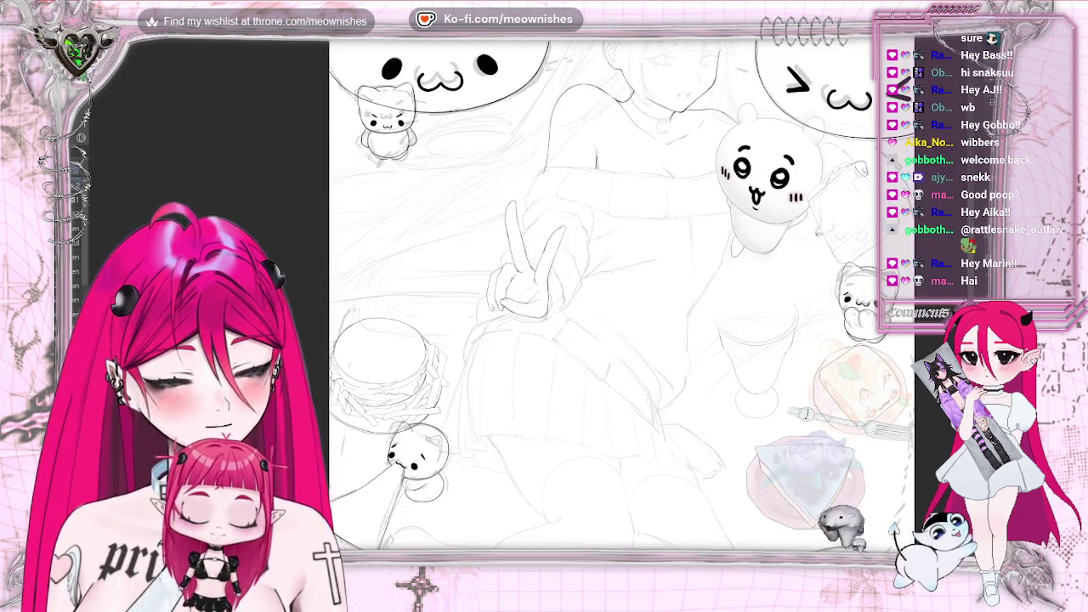
pyautogui.press('h')
pyautogui.hotkey('ctrl', '0')
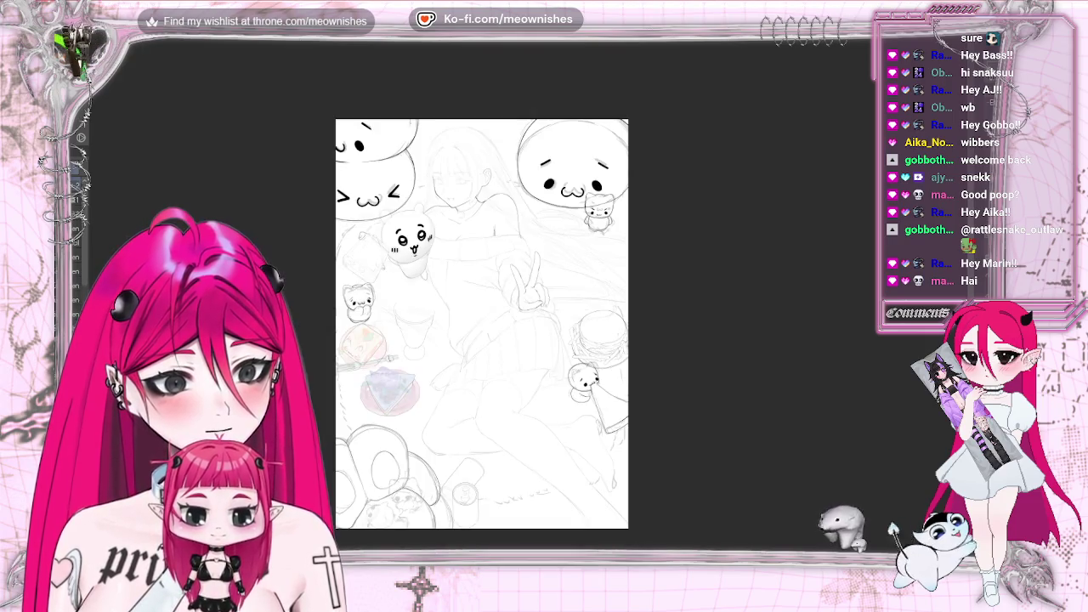
pyautogui.scroll(5, 527, 300)
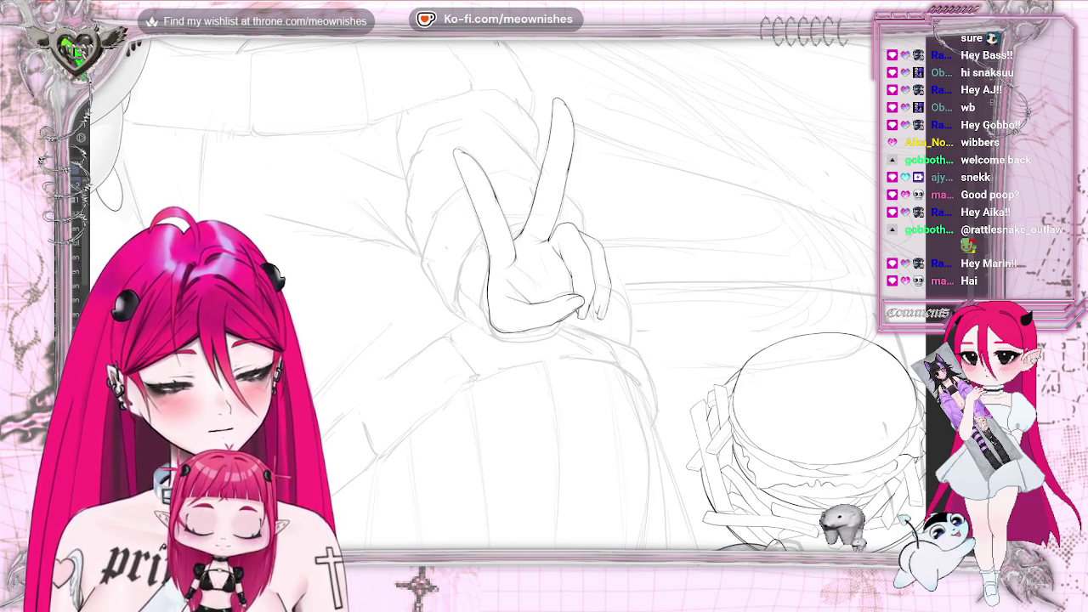
pyautogui.hotkey('ctrl', 'z')
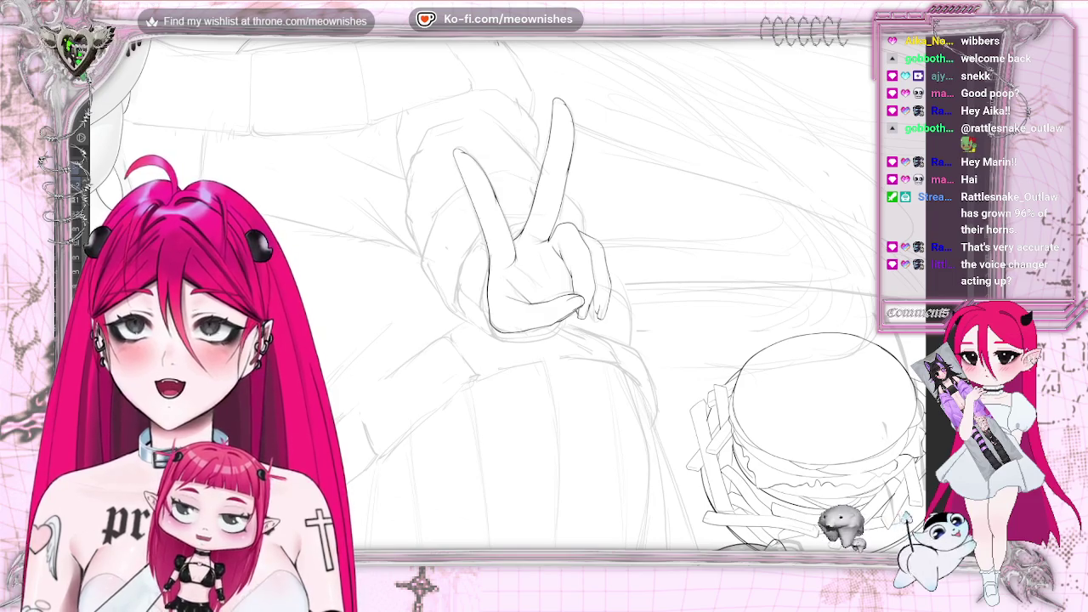
# - Zoom in and out around the peace-sign hand to review its lineart without the sketch
pyautogui.scroll(-1, 544, 323)
pyautogui.scroll(-5, 544, 323)
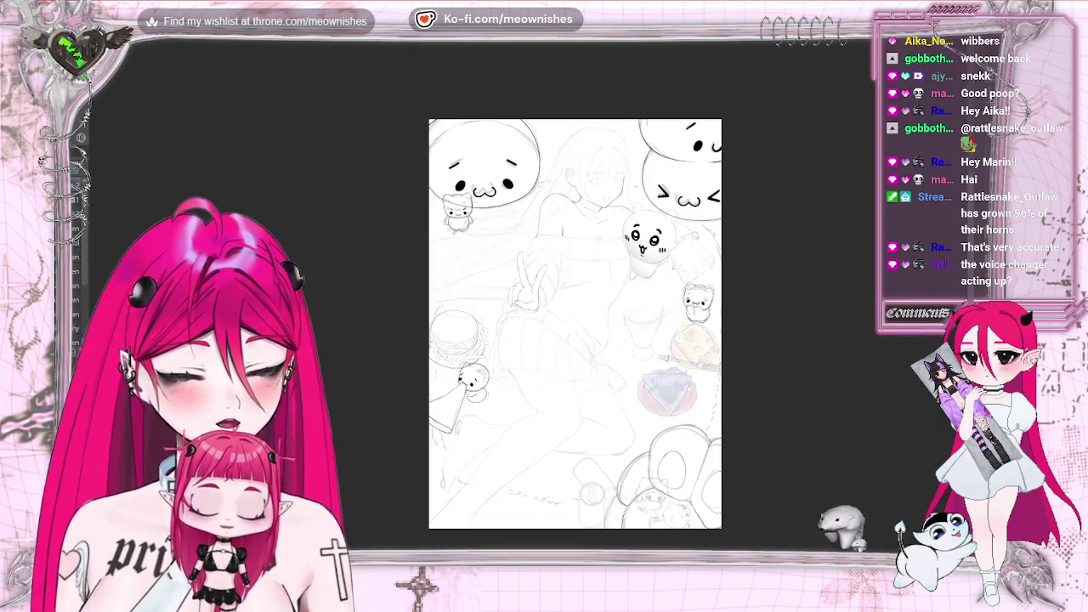
pyautogui.scroll(2, 527, 293)
pyautogui.scroll(2, 527, 293)
pyautogui.scroll(1, 527, 293)
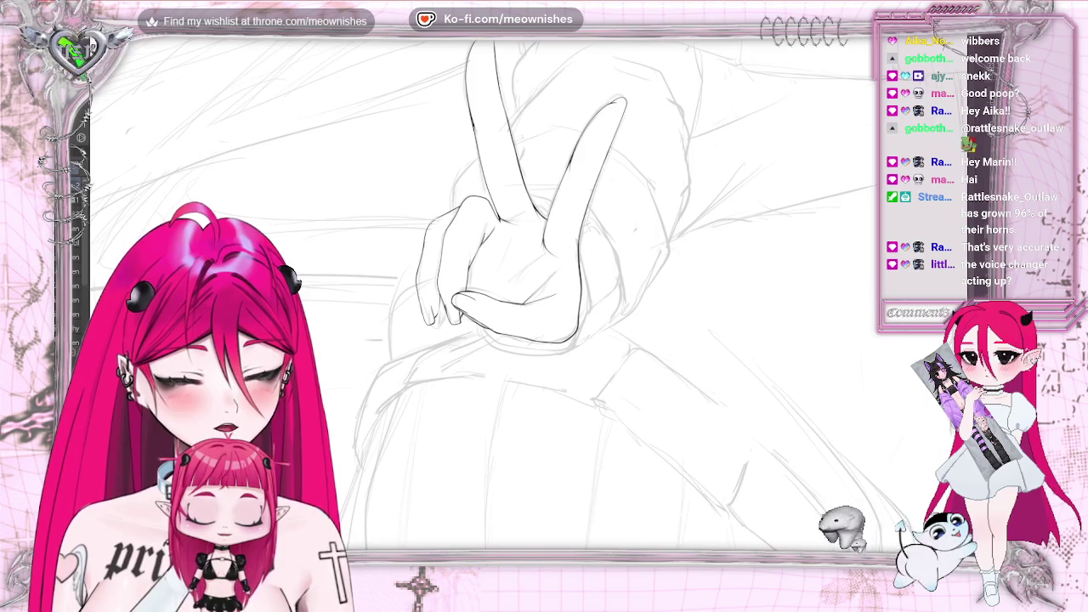
pyautogui.scroll(1, 527, 294)
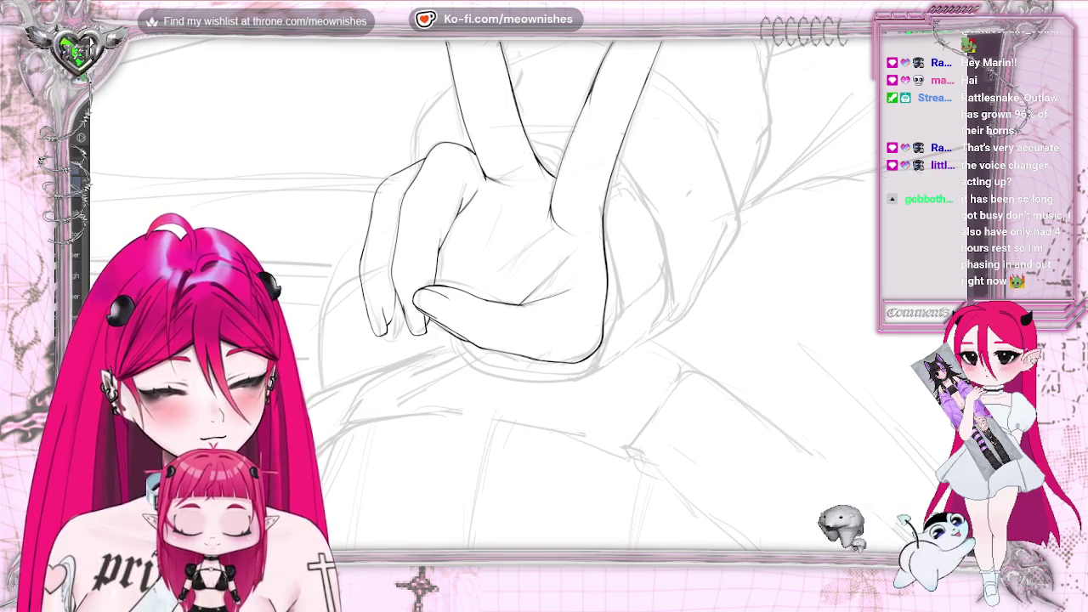
pyautogui.scroll(-3, 575, 323)
pyautogui.scroll(-3, 575, 323)
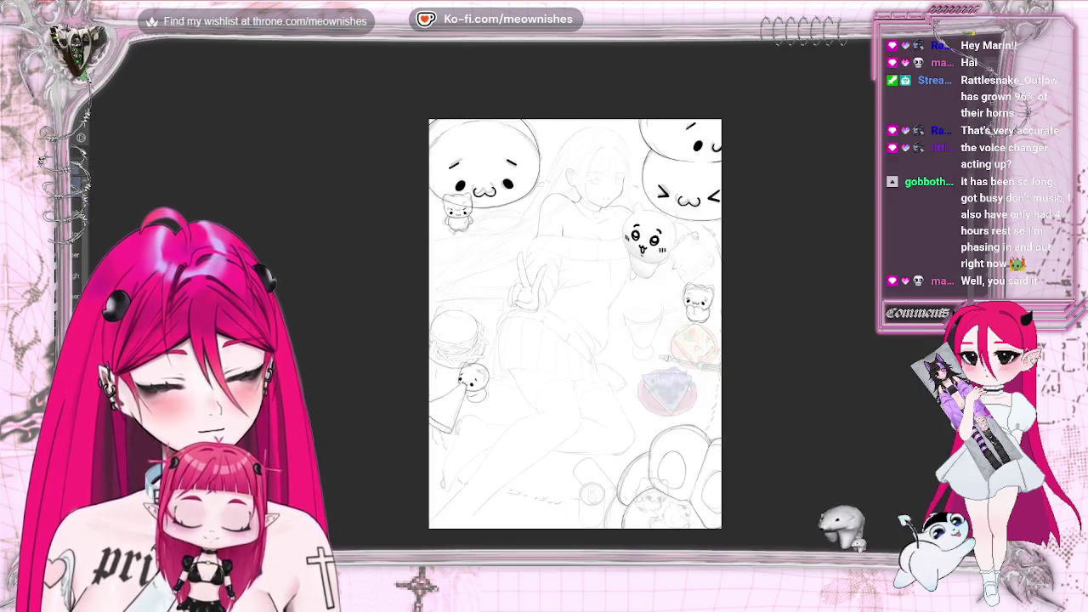
pyautogui.scroll(3, 527, 289)
pyautogui.scroll(3, 527, 289)
pyautogui.scroll(1, 527, 289)
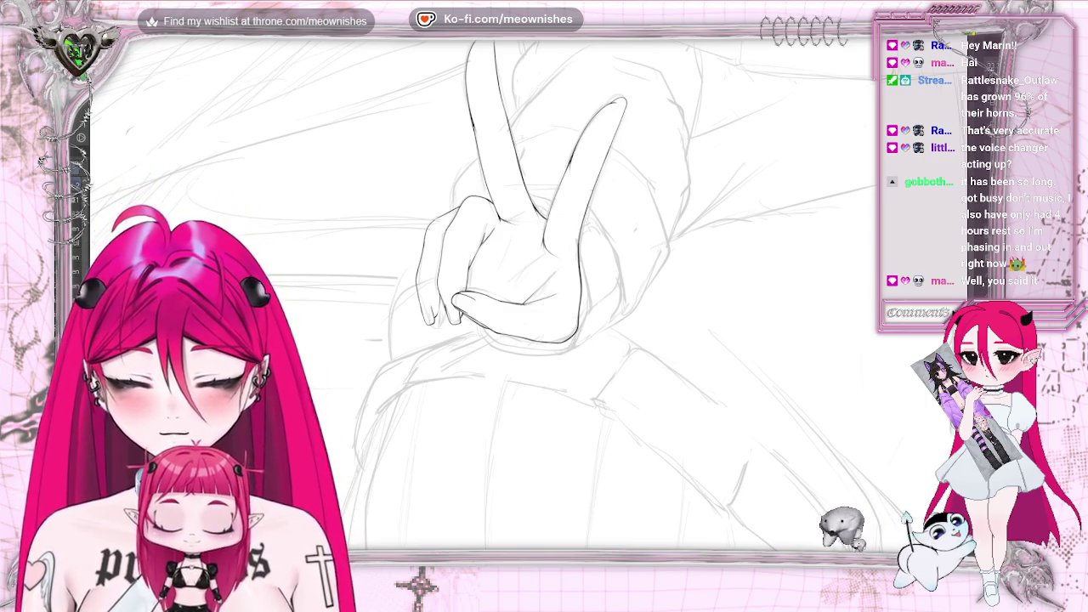
pyautogui.scroll(-3, 604, 294)
pyautogui.scroll(-2, 604, 294)
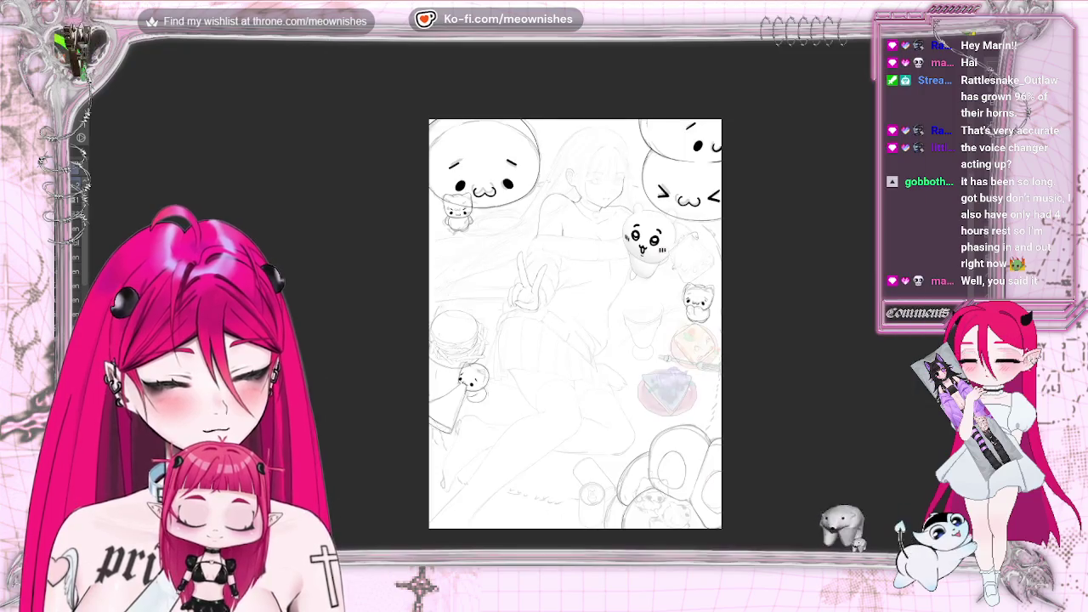
pyautogui.scroll(3, 604, 293)
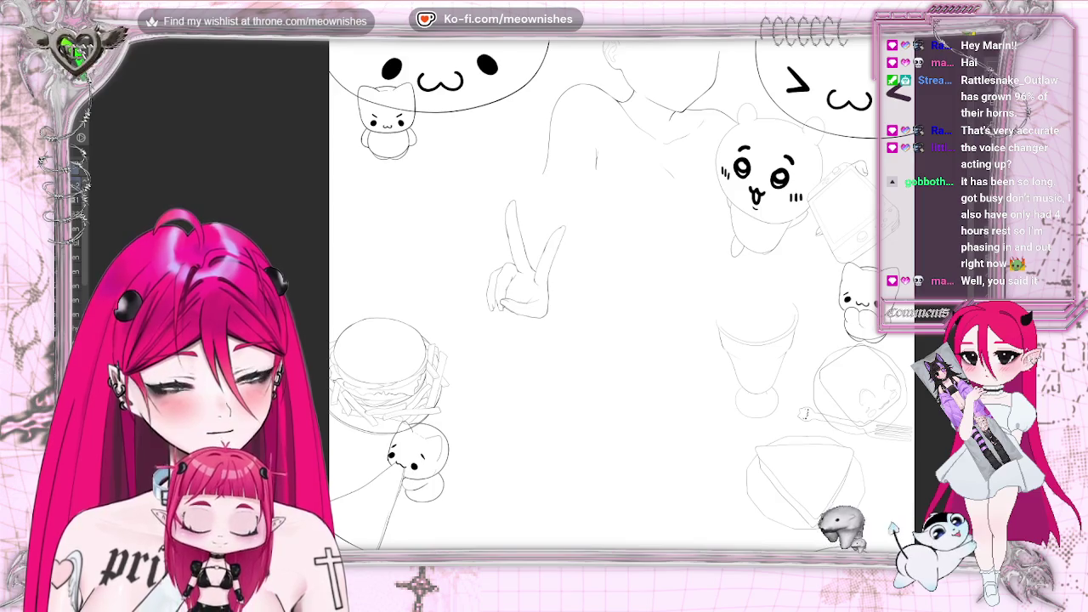
pyautogui.scroll(5, 519, 255)
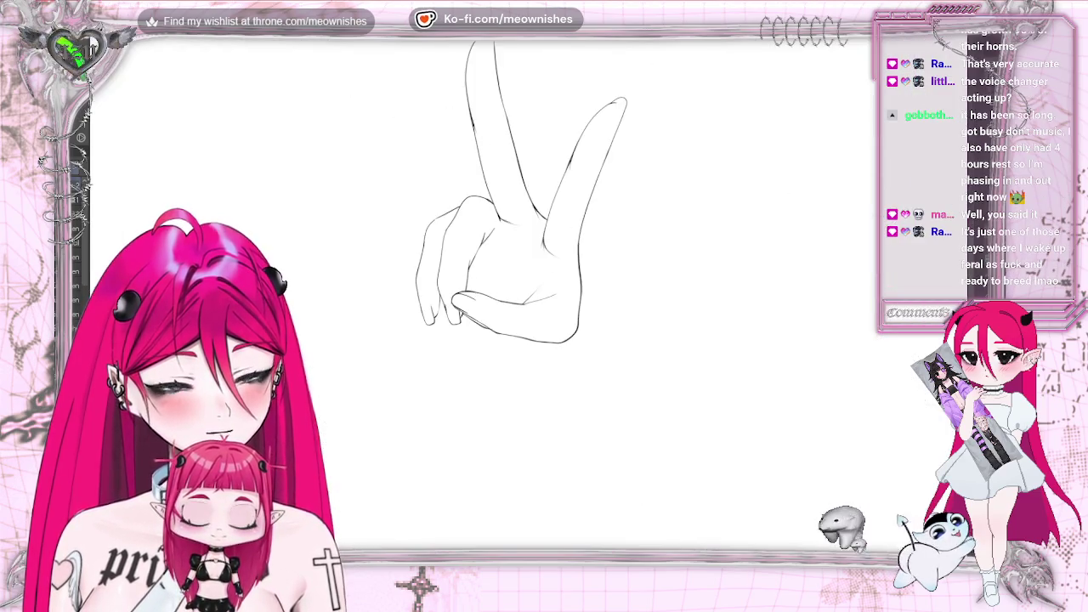
# - Fit the page, mirror the view and flip it back to review the inked hand
pyautogui.hotkey('ctrl', '0')
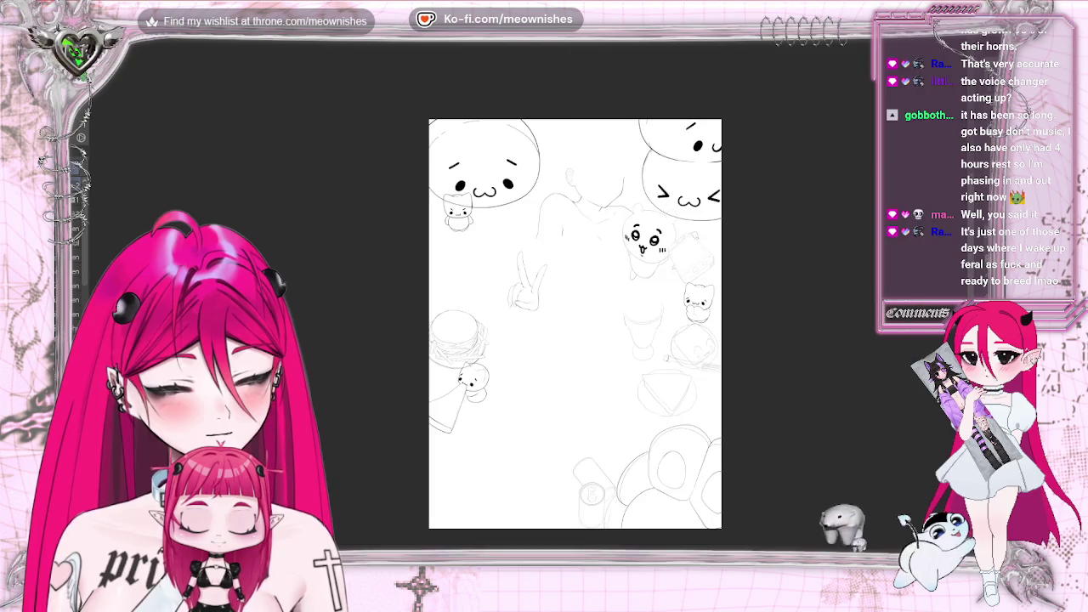
pyautogui.scroll(2, 535, 296)
pyautogui.scroll(2, 514, 302)
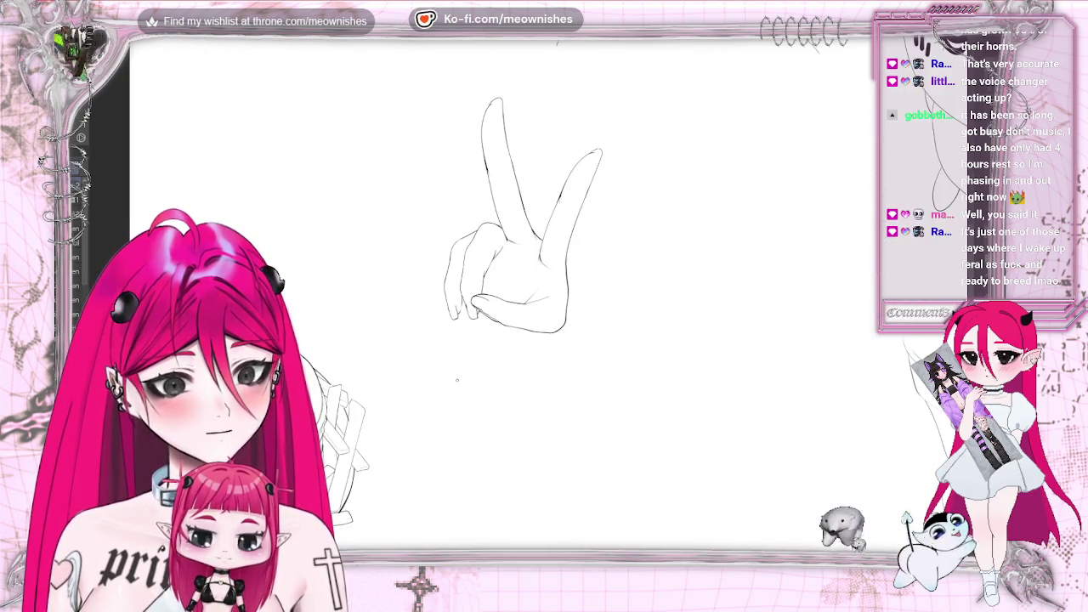
pyautogui.press('h')
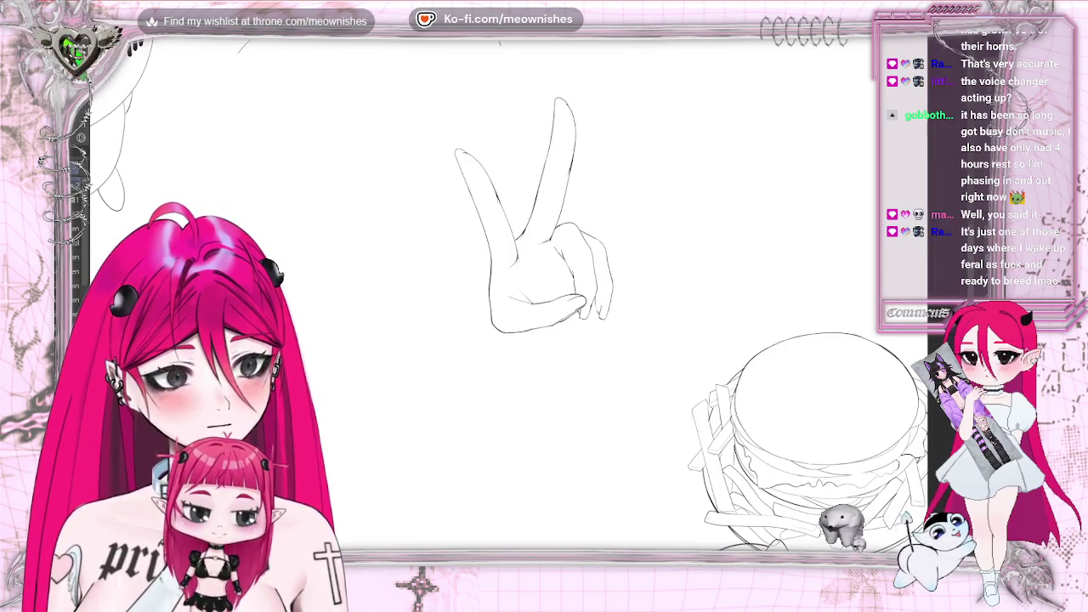
pyautogui.press('h')
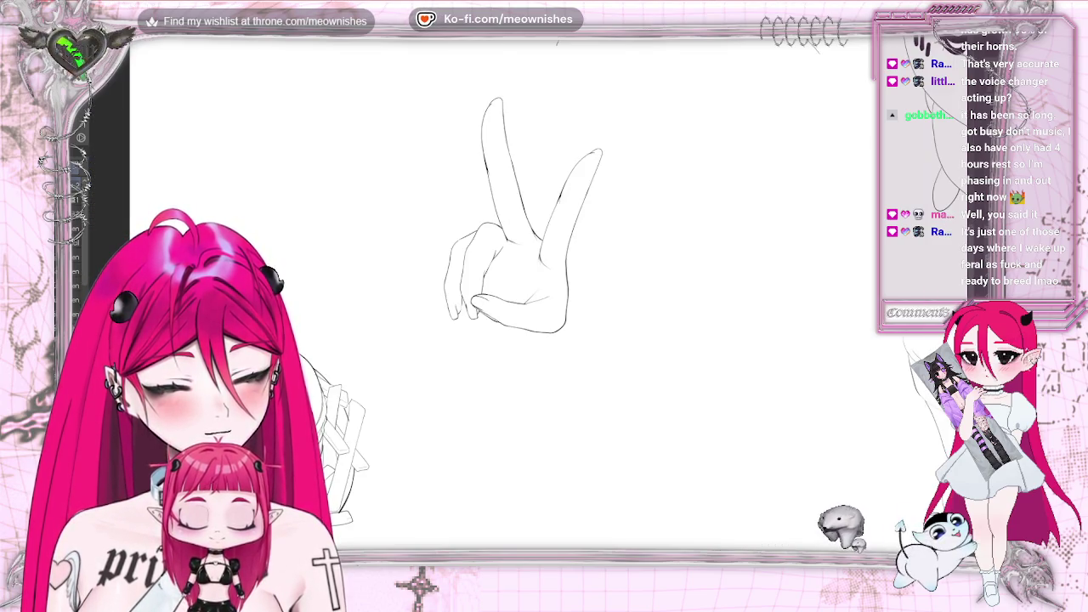
pyautogui.hotkey('ctrl', '0')
pyautogui.scroll(5, 527, 284)
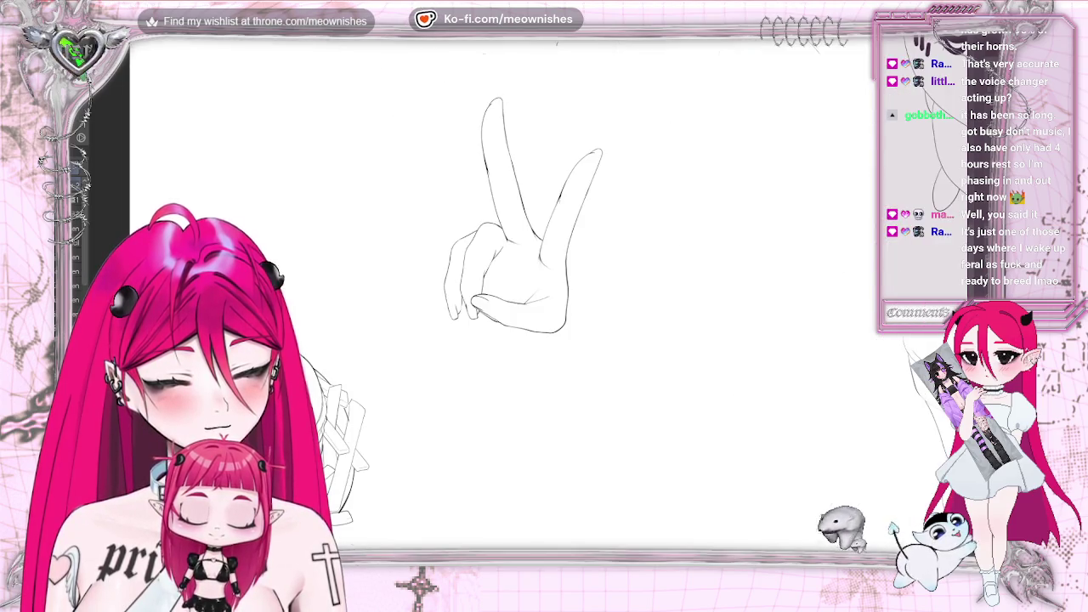
pyautogui.hotkey('ctrl', '0')
pyautogui.scroll(3, 535, 306)
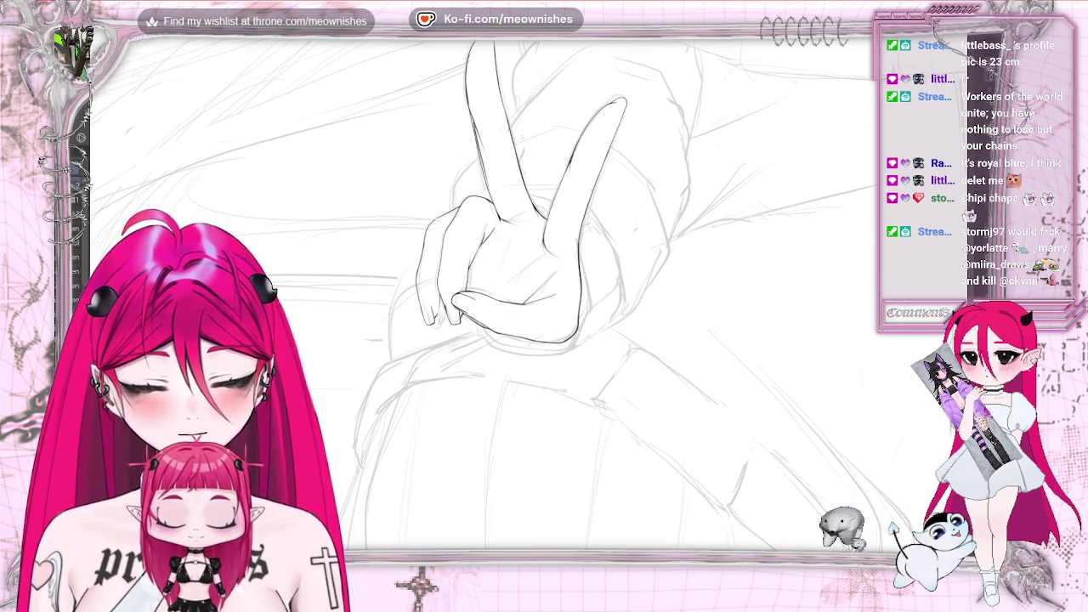
# - Restore the unmirrored view, zoom out, and zoom in on the burger and skirt sketch
pyautogui.press('h')
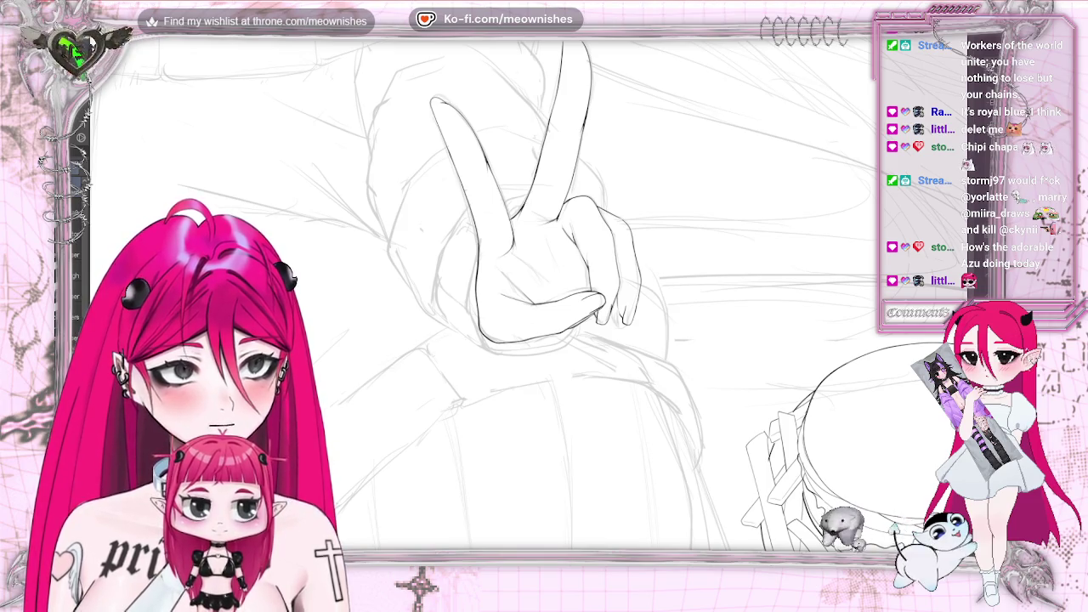
pyautogui.press('m')
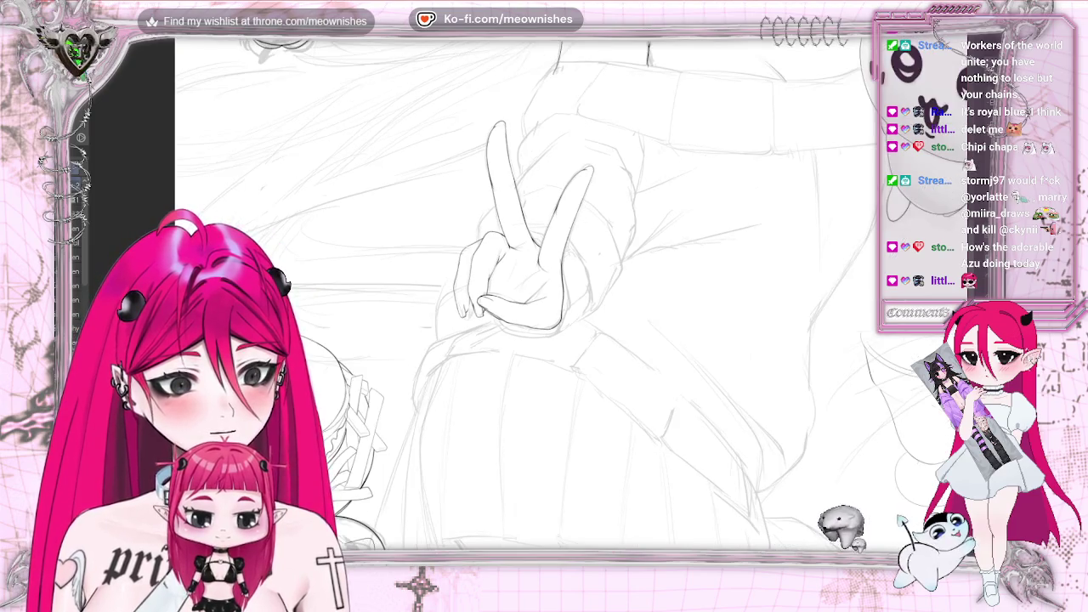
pyautogui.hotkey('ctrl', '-')
pyautogui.scroll(-5, 574, 295)
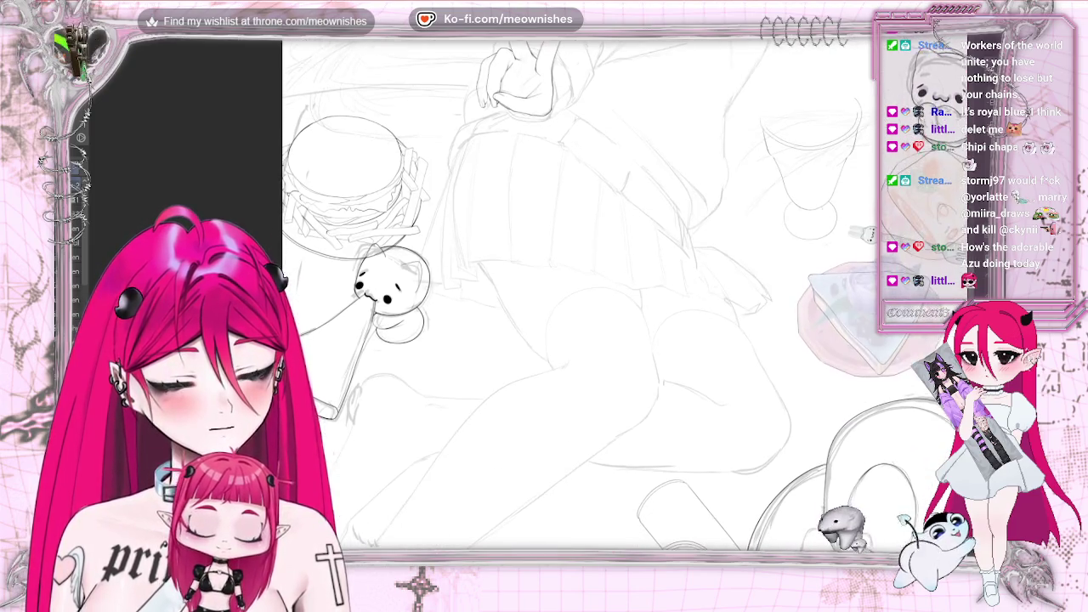
pyautogui.scroll(1, 627, 294)
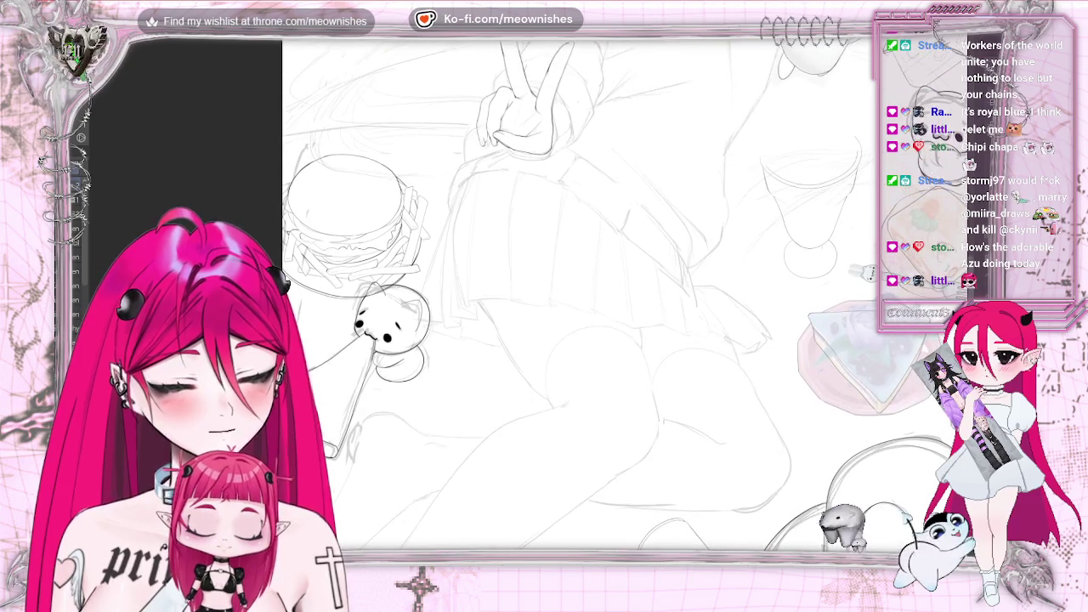
pyautogui.hotkey('ctrl', '+')
pyautogui.scroll(-3, 544, 298)
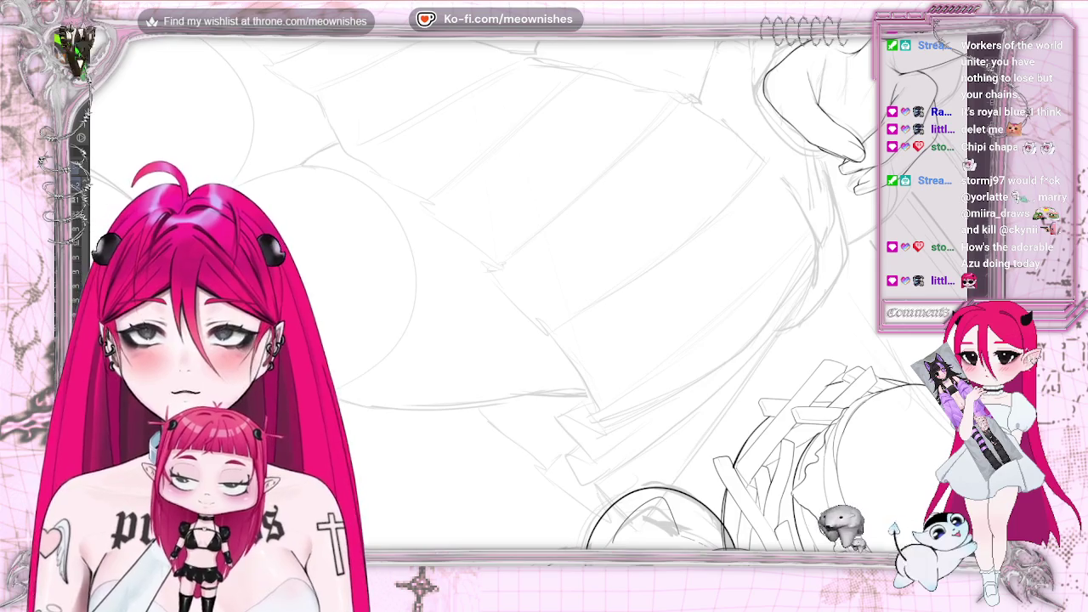
# - Ink a short line where the thighs meet and the curve along the back thigh's top
pyautogui.hscroll(-3, 484, 289)
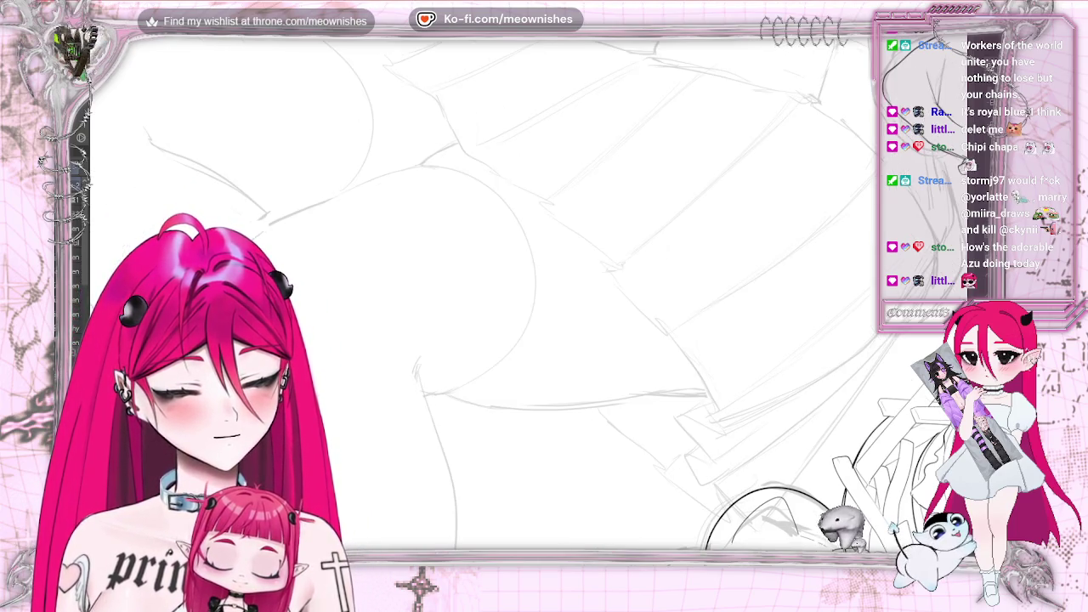
pyautogui.scroll(3, 485, 289)
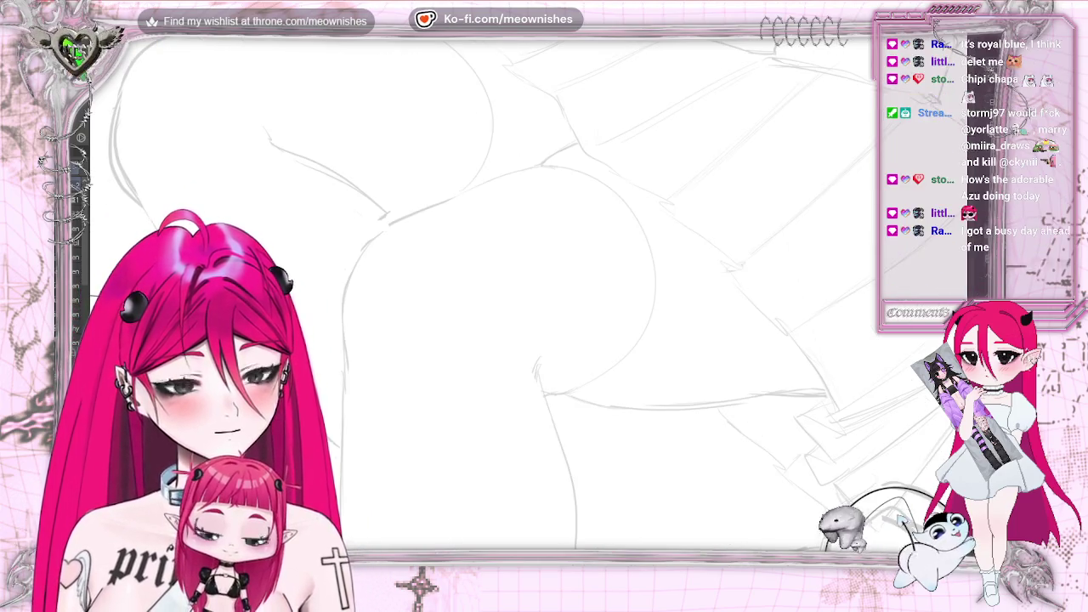
pyautogui.scroll(2, 485, 289)
pyautogui.scroll(3, 484, 289)
pyautogui.scroll(2, 484, 289)
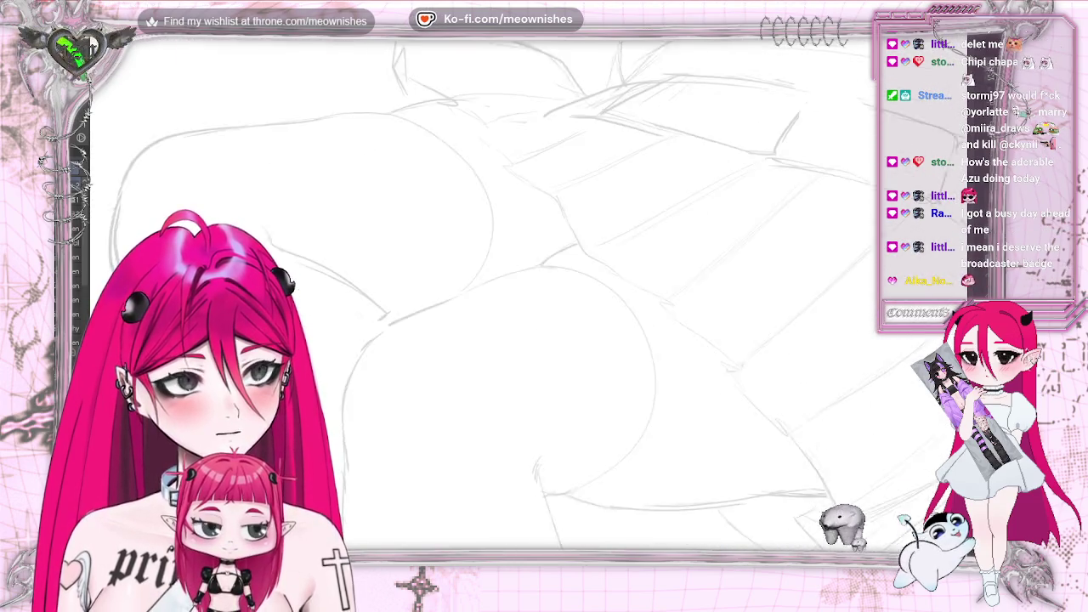
pyautogui.scroll(-1, 485, 289)
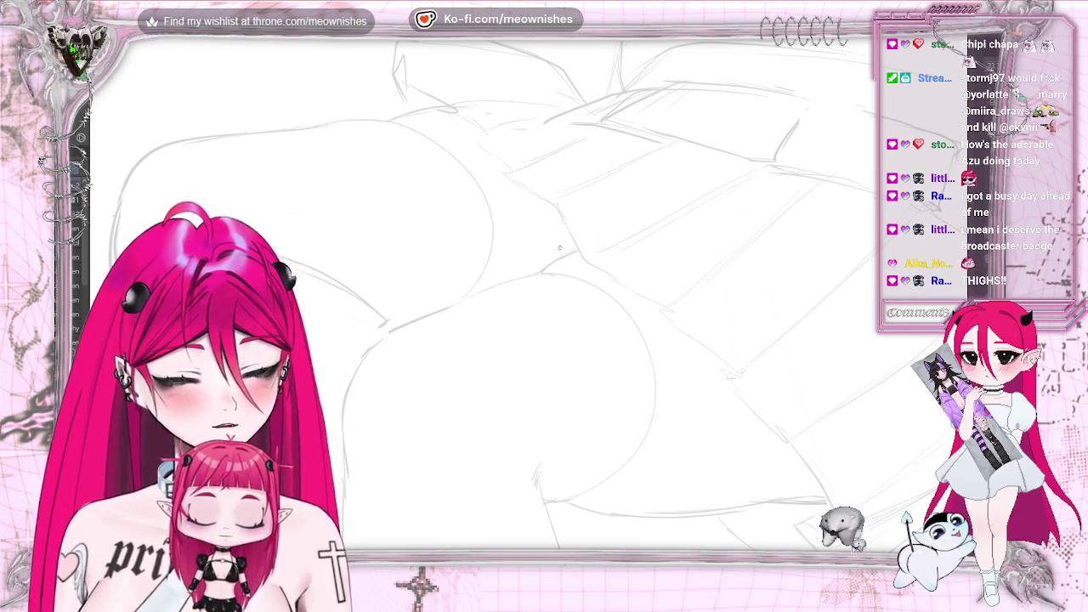
pyautogui.moveTo(541, 272); pyautogui.dragTo(576, 253)
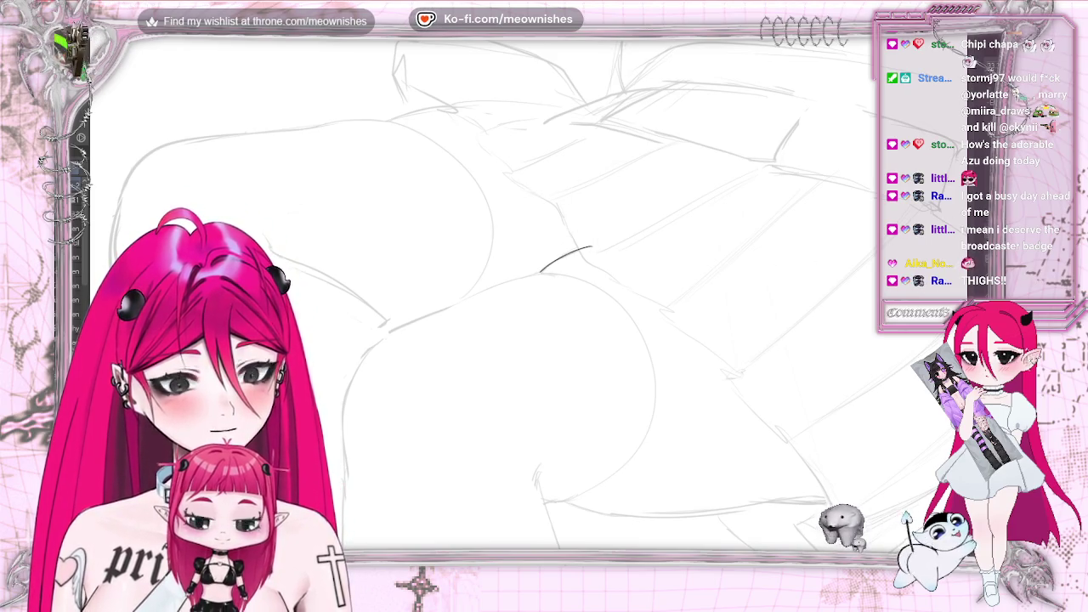
pyautogui.scroll(-1, 485, 289)
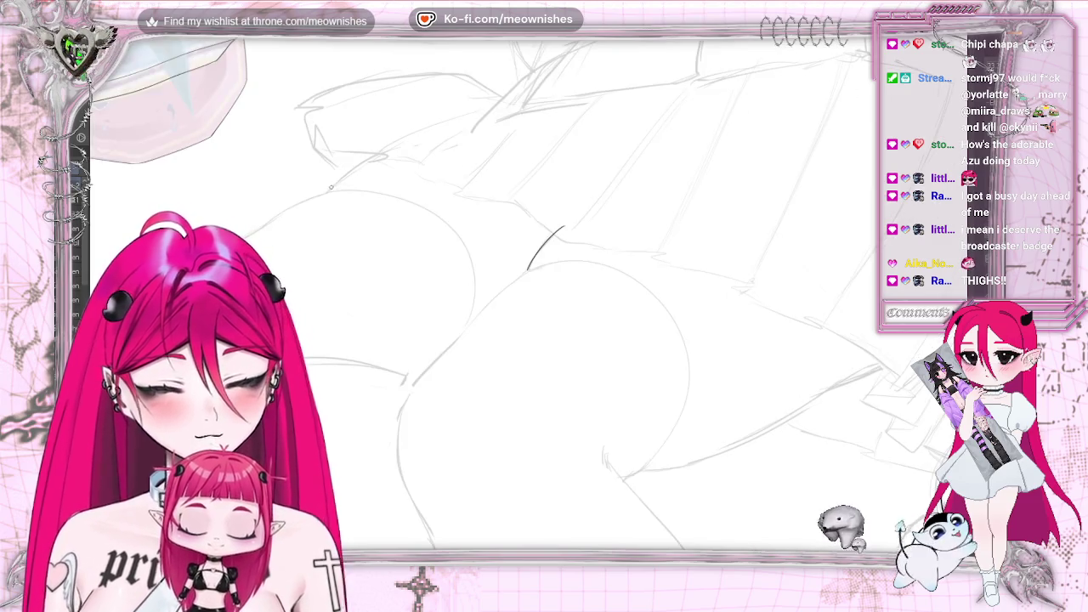
pyautogui.moveTo(327, 192); pyautogui.dragTo(401, 149)
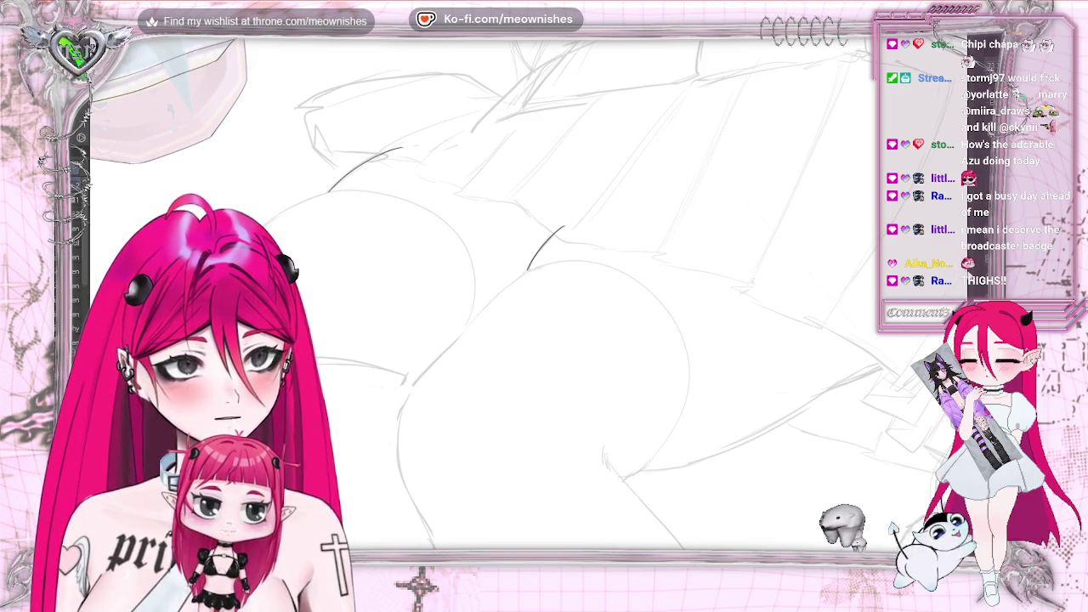
# - Extend the inked curve up the thigh and ink the lower outline of the front thigh
pyautogui.scroll(-3, 510, 297)
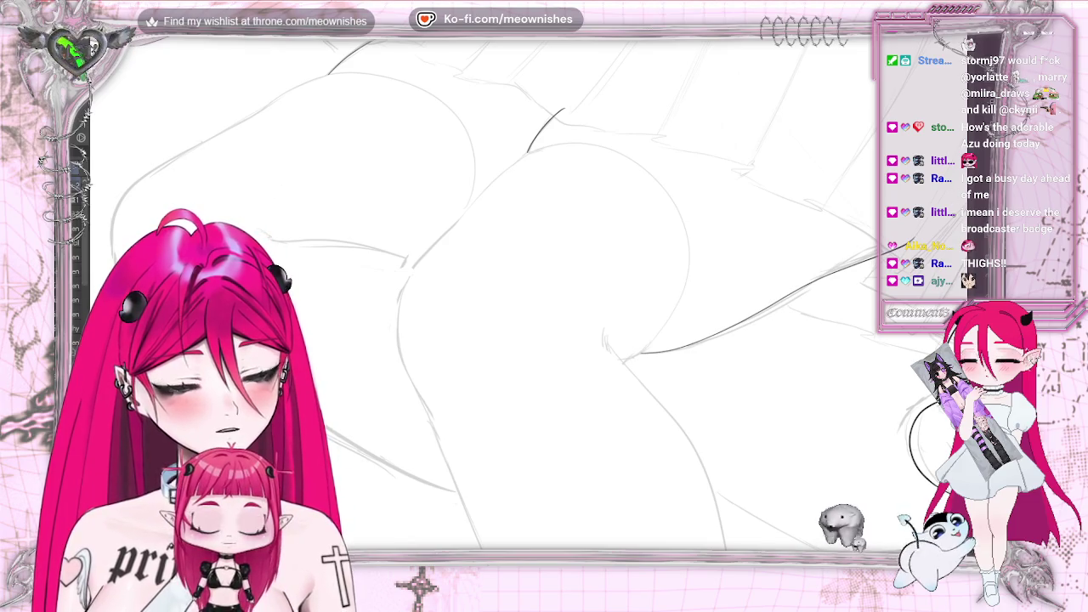
pyautogui.hotkey('ctrl', '0')
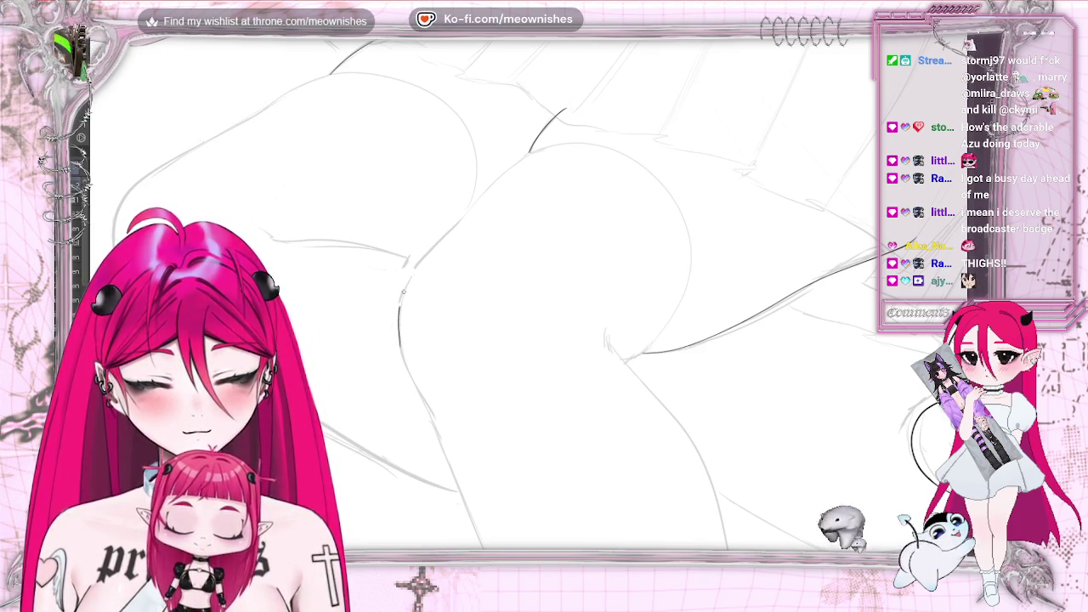
pyautogui.moveTo(474, 201); pyautogui.dragTo(449, 228)
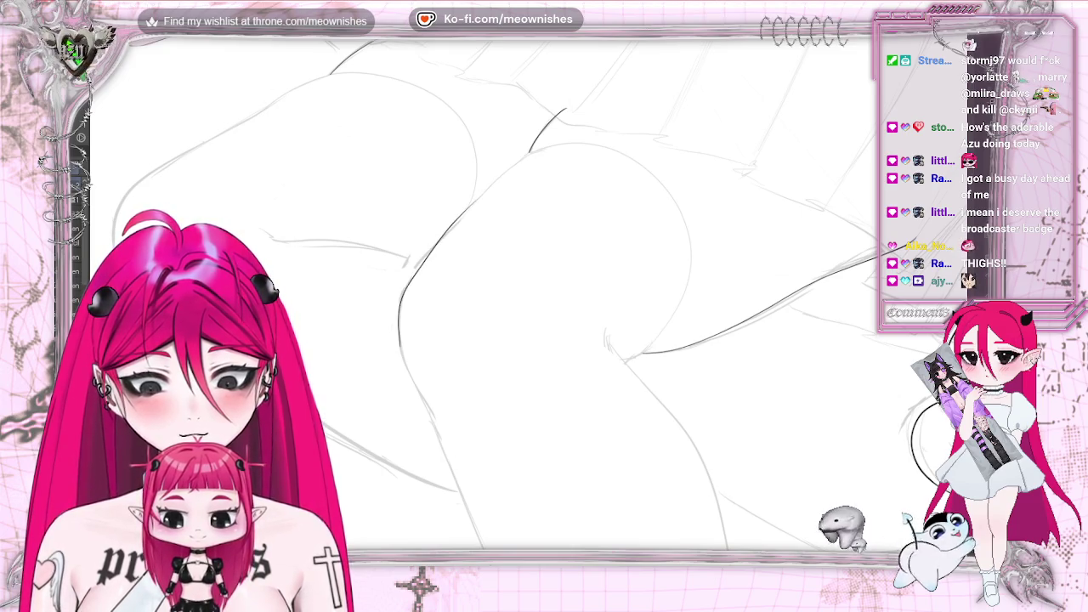
pyautogui.moveTo(516, 166); pyautogui.dragTo(478, 200)
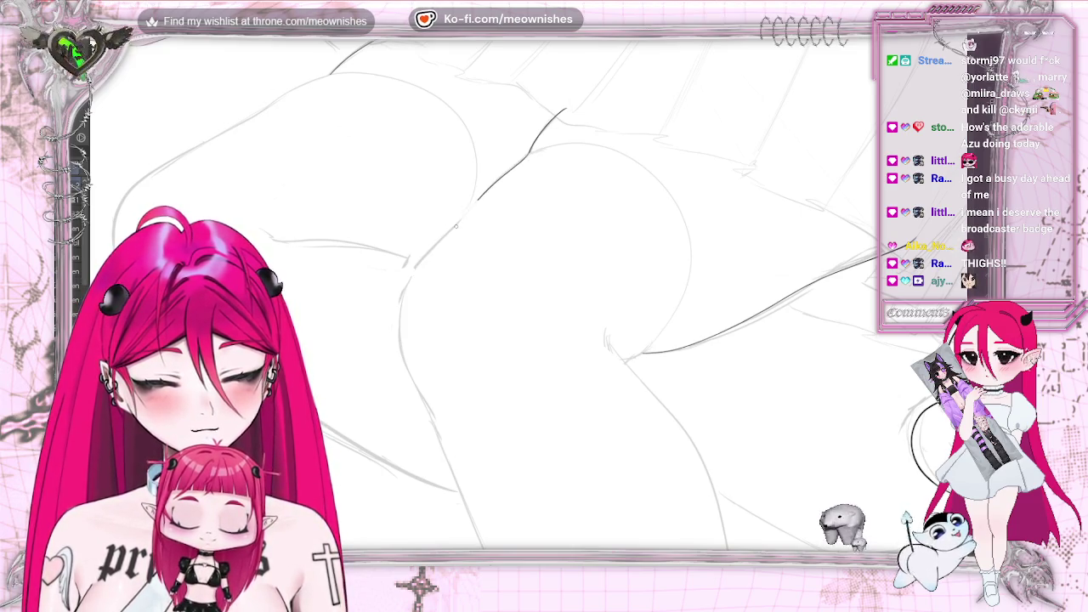
pyautogui.moveTo(414, 381); pyautogui.dragTo(436, 418)
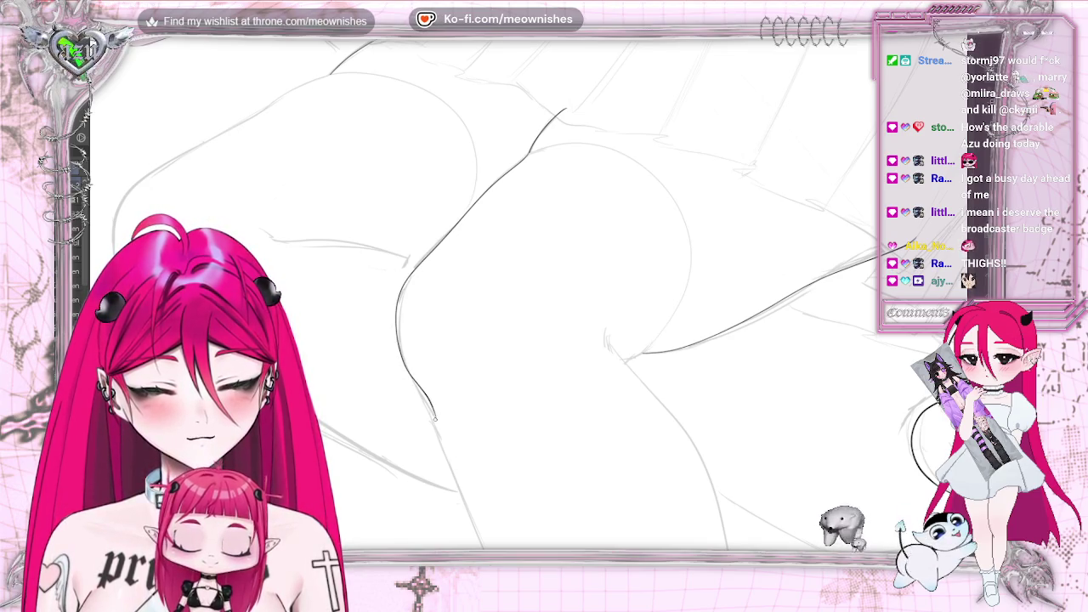
pyautogui.scroll(-3, 485, 297)
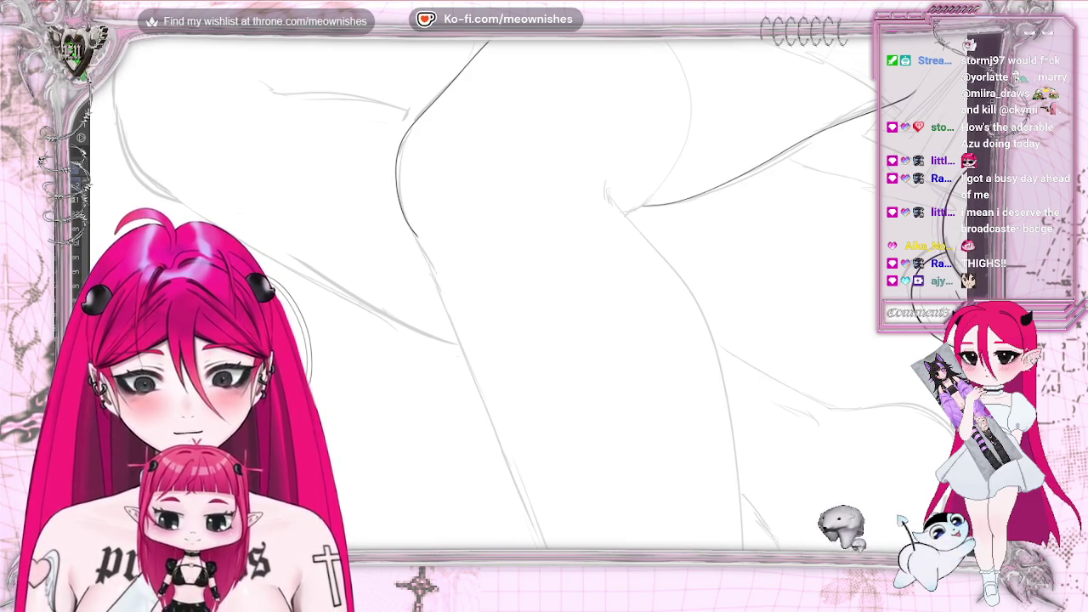
pyautogui.press('-')
# - Rotate the view further and pan right and down along the legs toward the drink can
pyautogui.press('-')
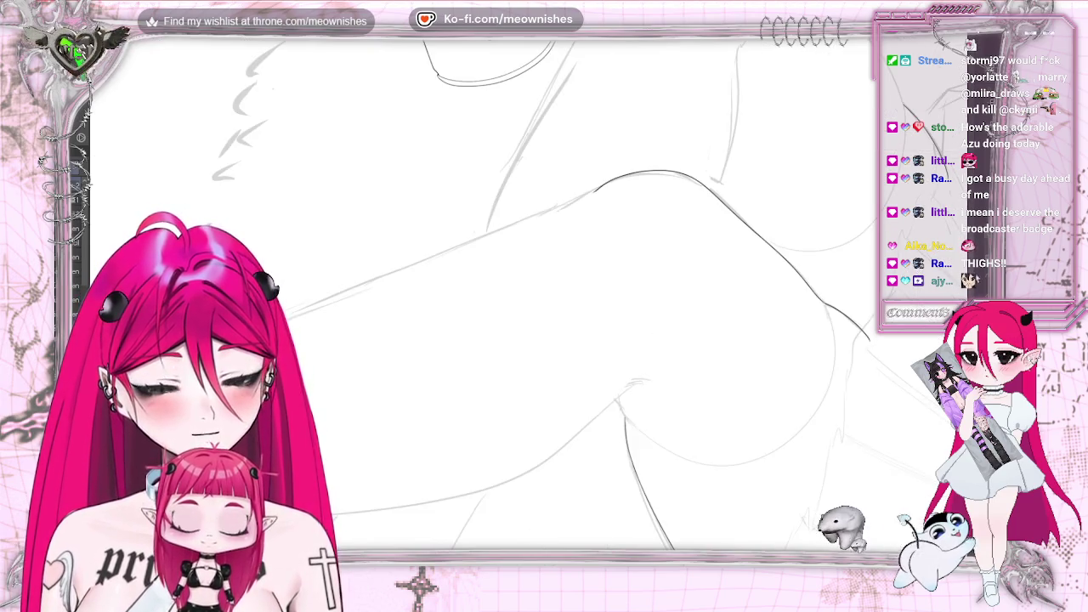
pyautogui.press('-')
pyautogui.press('-')
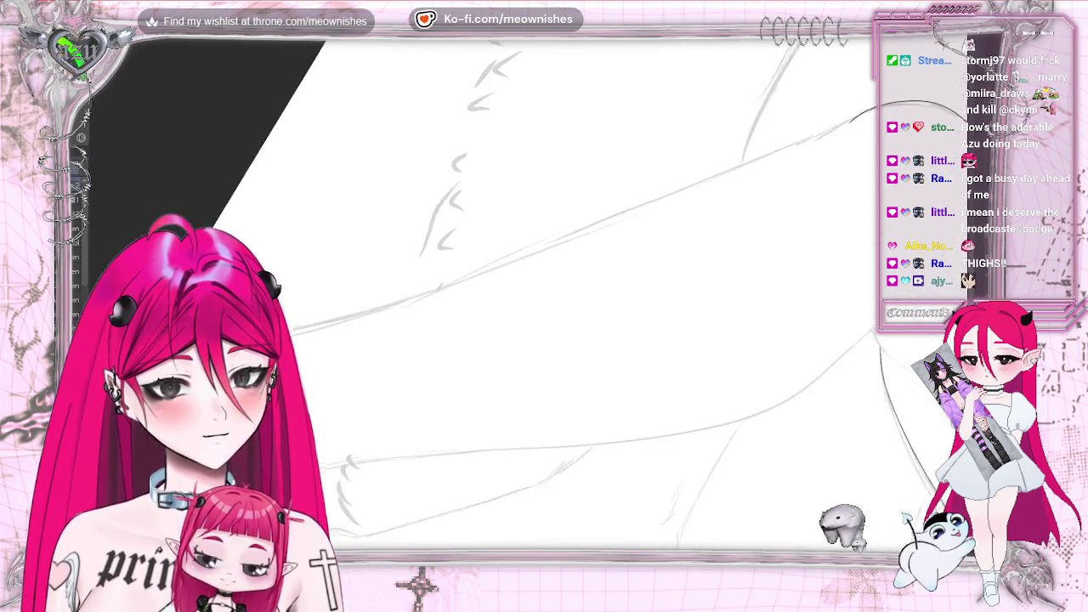
pyautogui.hscroll(3, 545, 306)
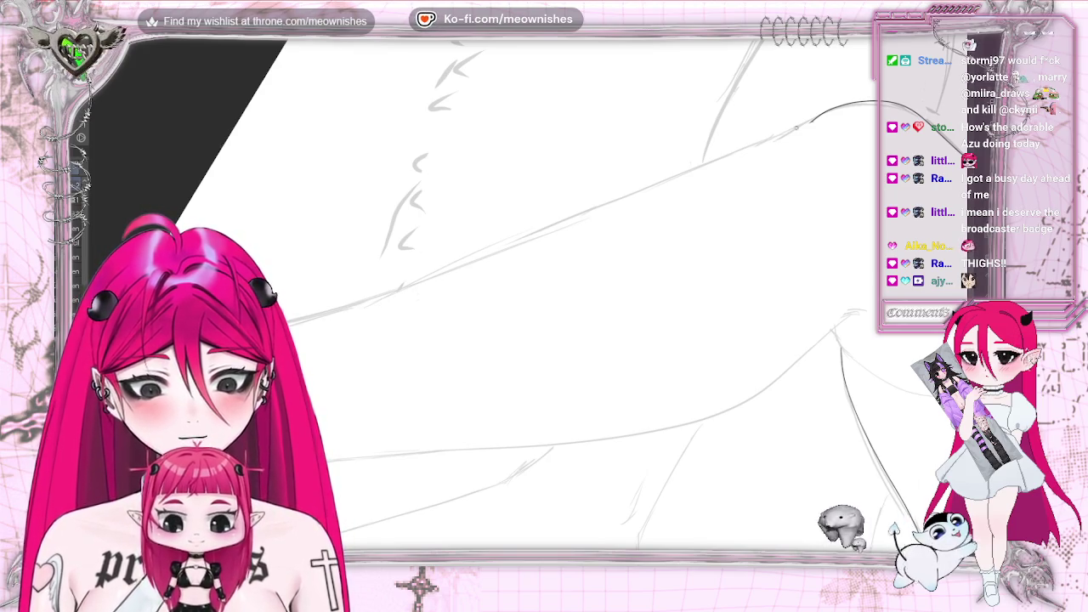
pyautogui.scroll(-3, 529, 235)
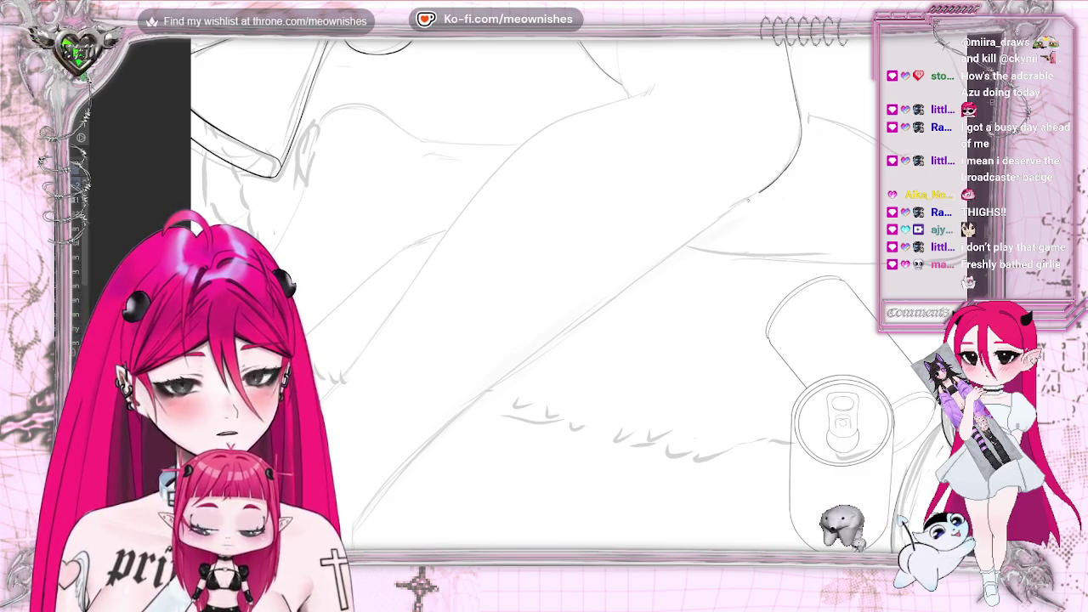
# - Fit and mirror-check the page, then ink the long diagonal leg line, redrawing it once
pyautogui.hotkey('ctrl', '0')
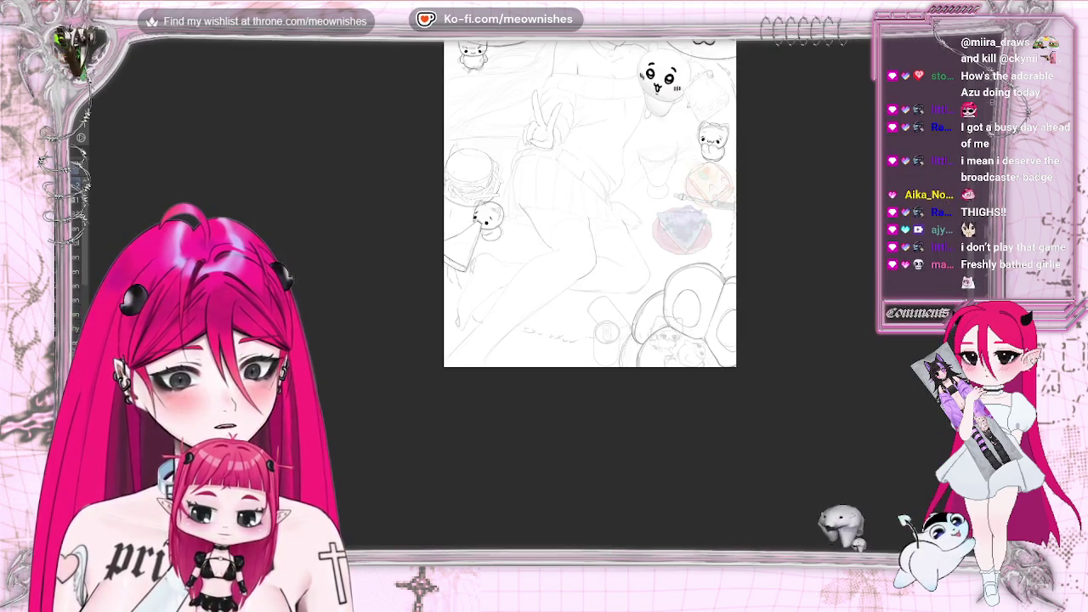
pyautogui.scroll(5, 528, 302)
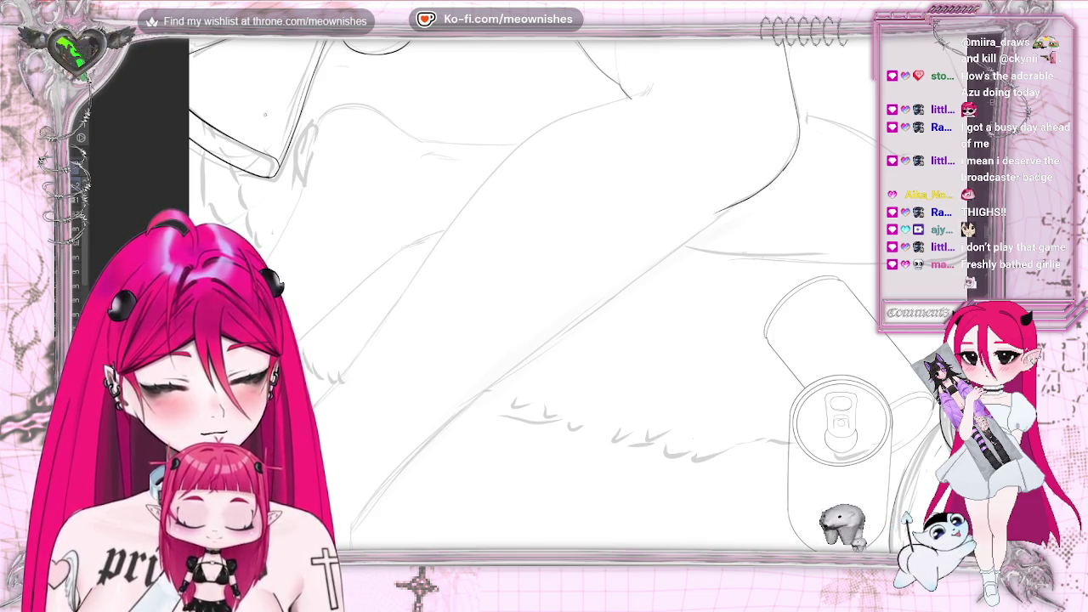
pyautogui.press('h')
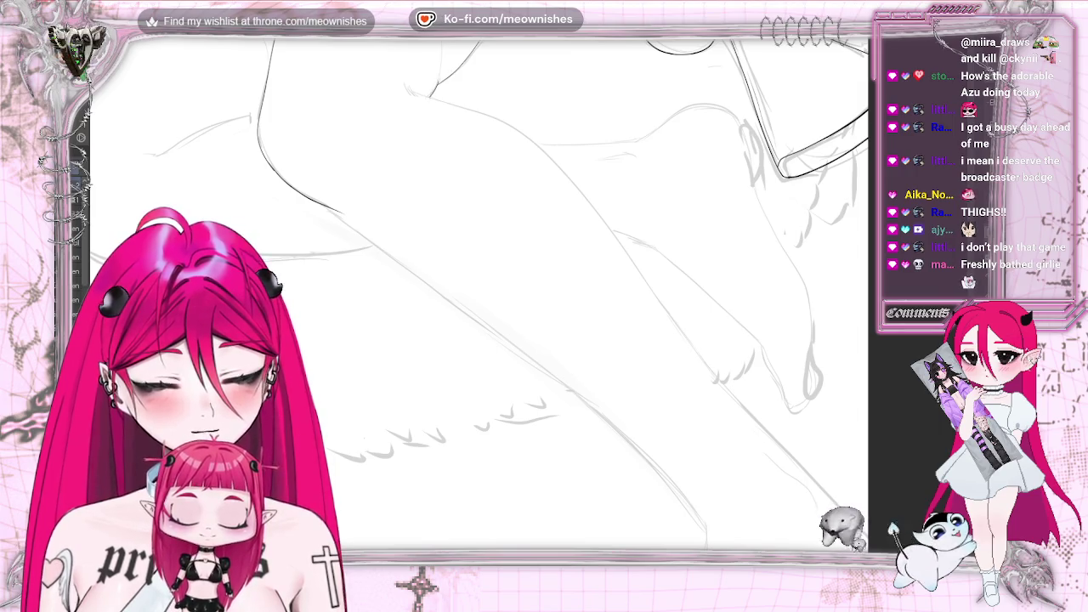
pyautogui.press('h')
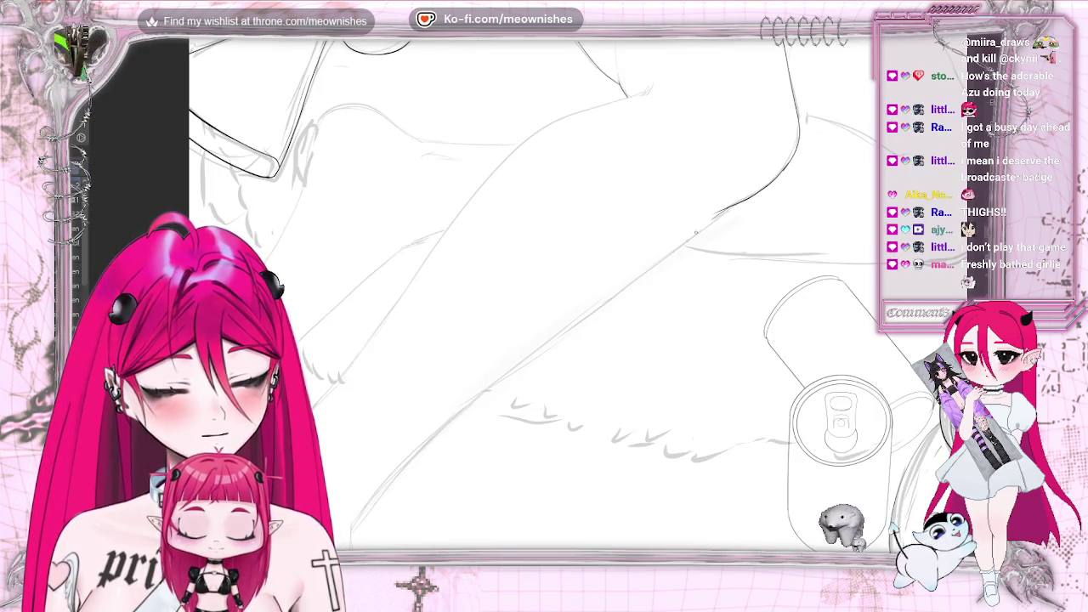
pyautogui.moveTo(537, 347); pyautogui.dragTo(406, 447)
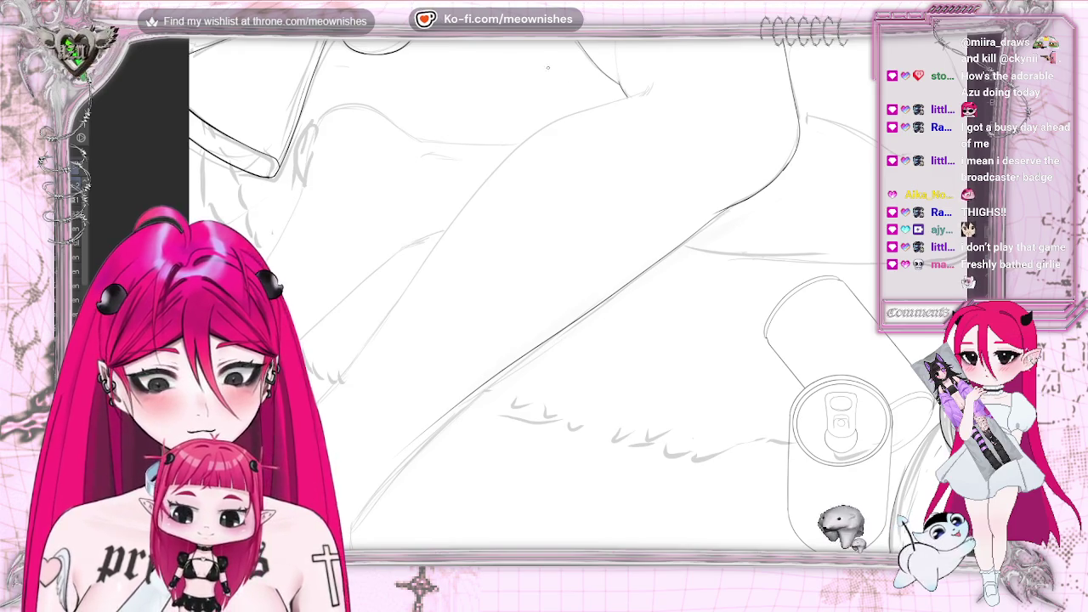
pyautogui.hotkey('ctrl', 'z')
pyautogui.moveTo(732, 206); pyautogui.dragTo(466, 400)
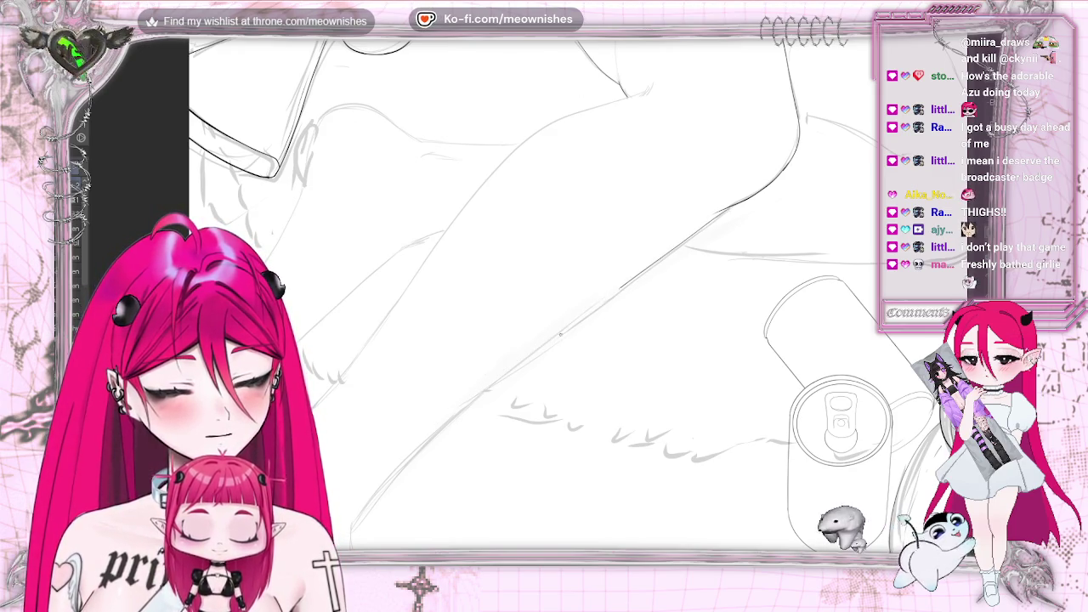
pyautogui.scroll(-2, 545, 289)
pyautogui.scroll(-3, 544, 289)
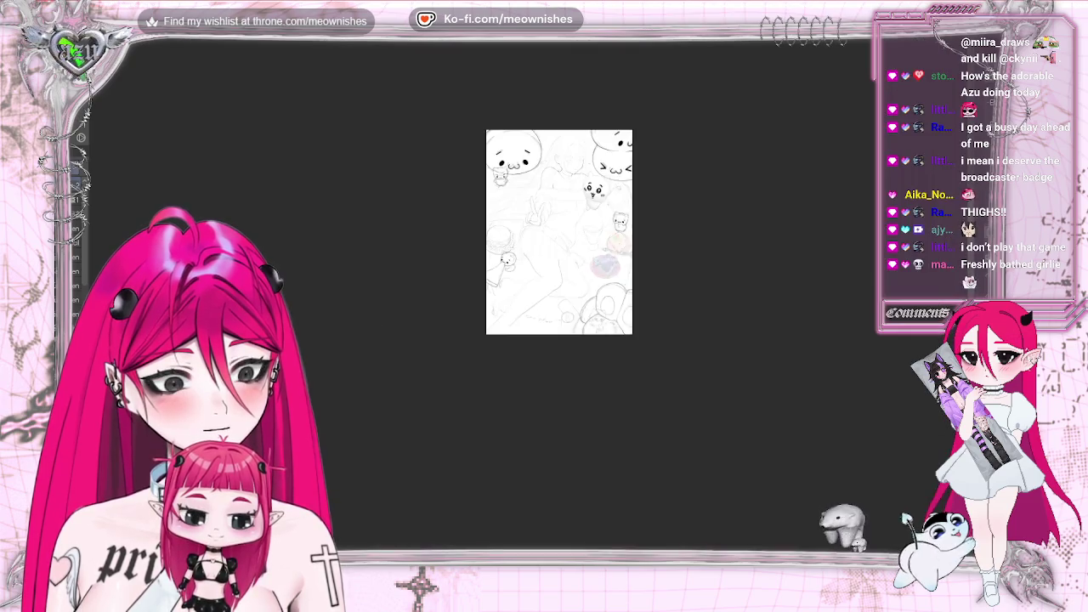
pyautogui.scroll(3, 544, 255)
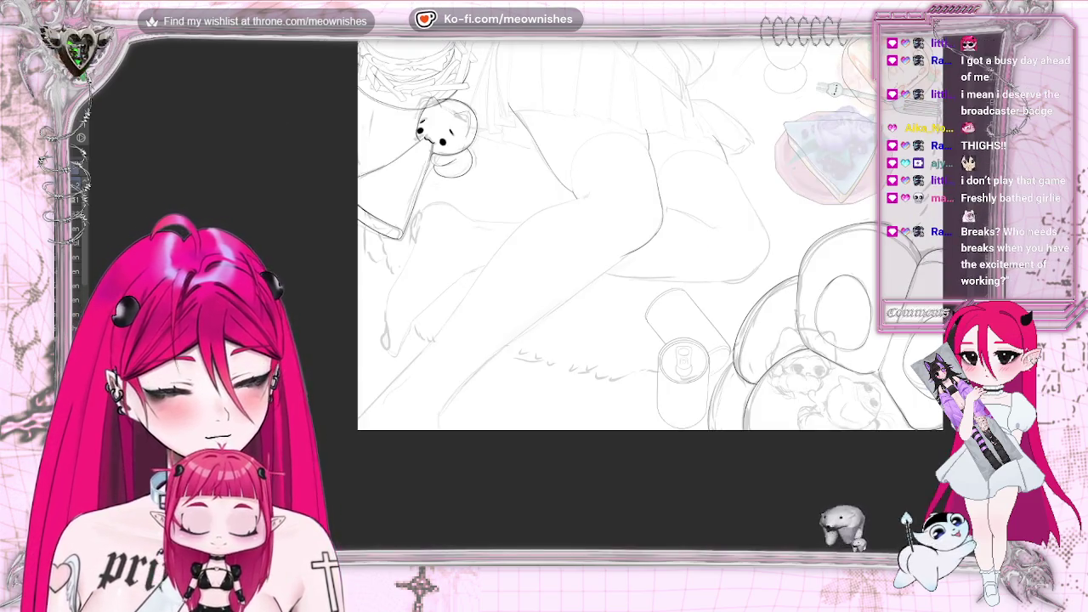
pyautogui.scroll(2, 531, 306)
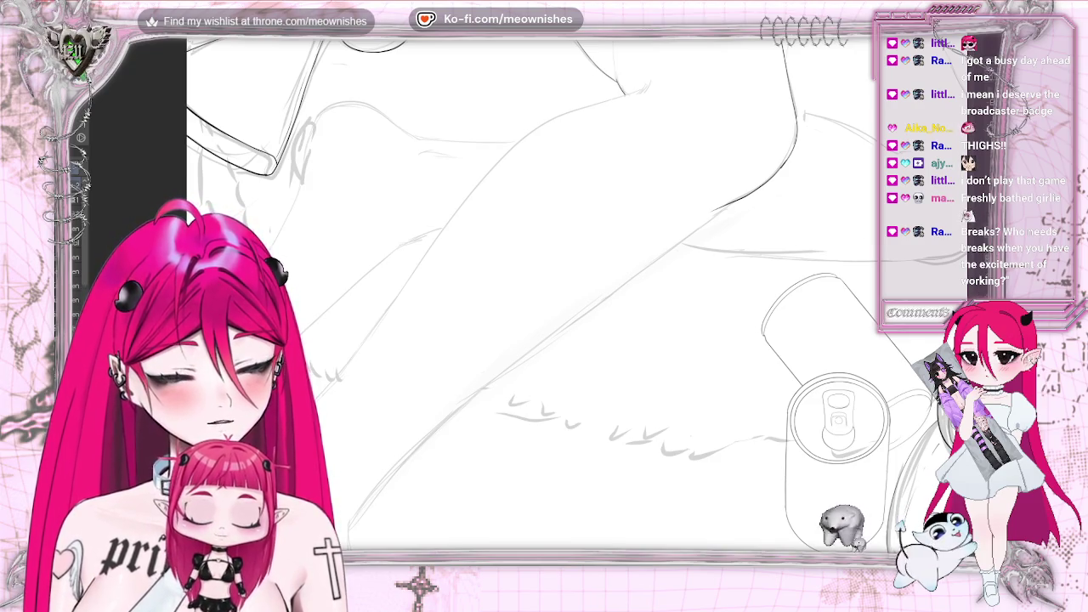
pyautogui.scroll(-3, 545, 280)
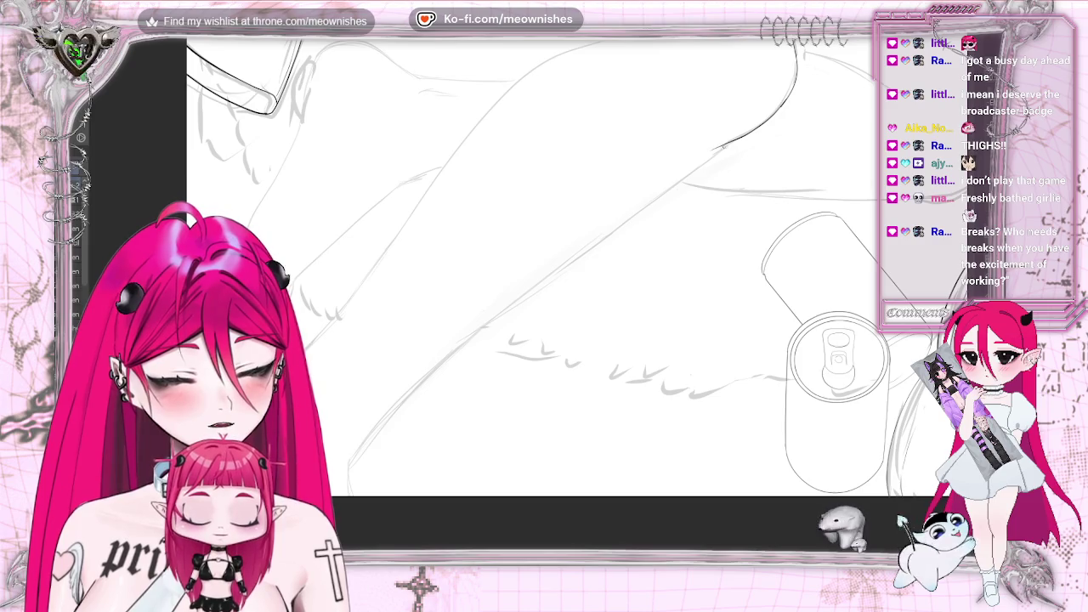
# - Retrace the long diagonal leg line over the sketch in darker ink
pyautogui.moveTo(713, 153); pyautogui.dragTo(382, 414)
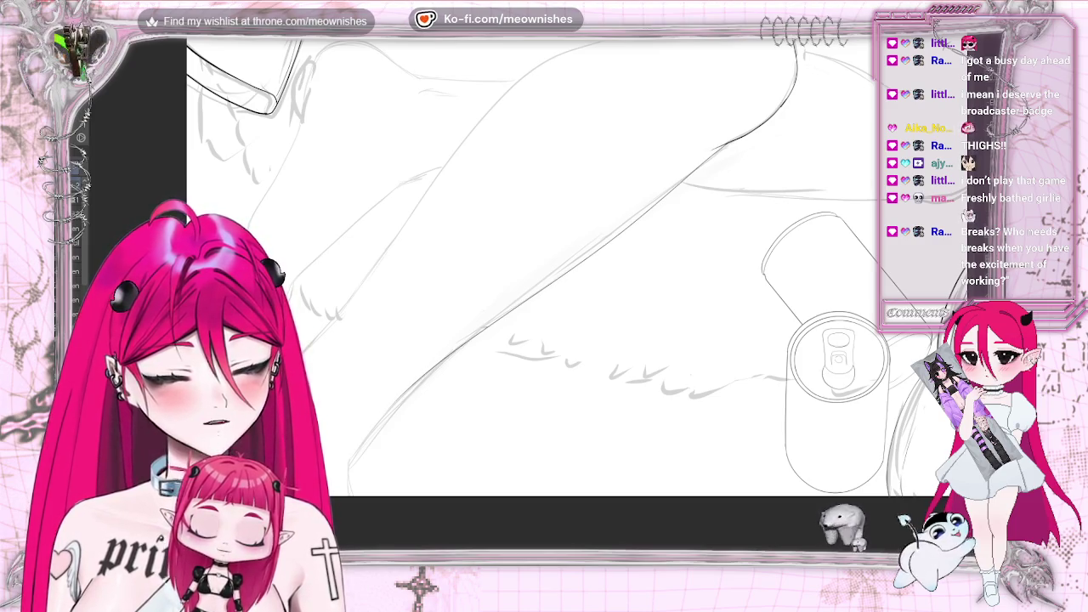
pyautogui.scroll(-5, 527, 264)
pyautogui.scroll(5, 527, 263)
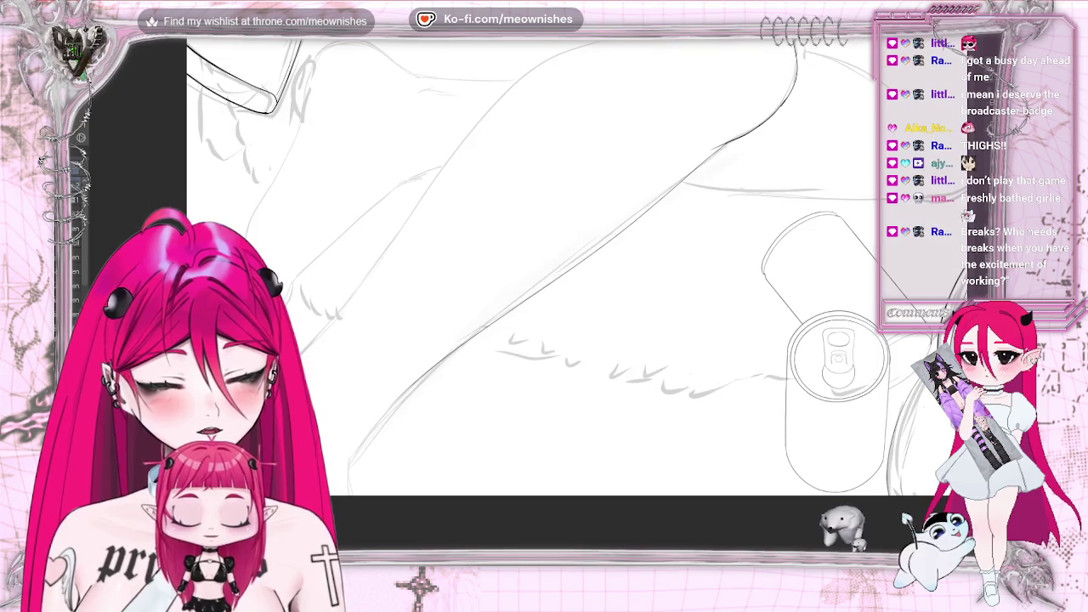
pyautogui.hotkey('ctrl', 'z')
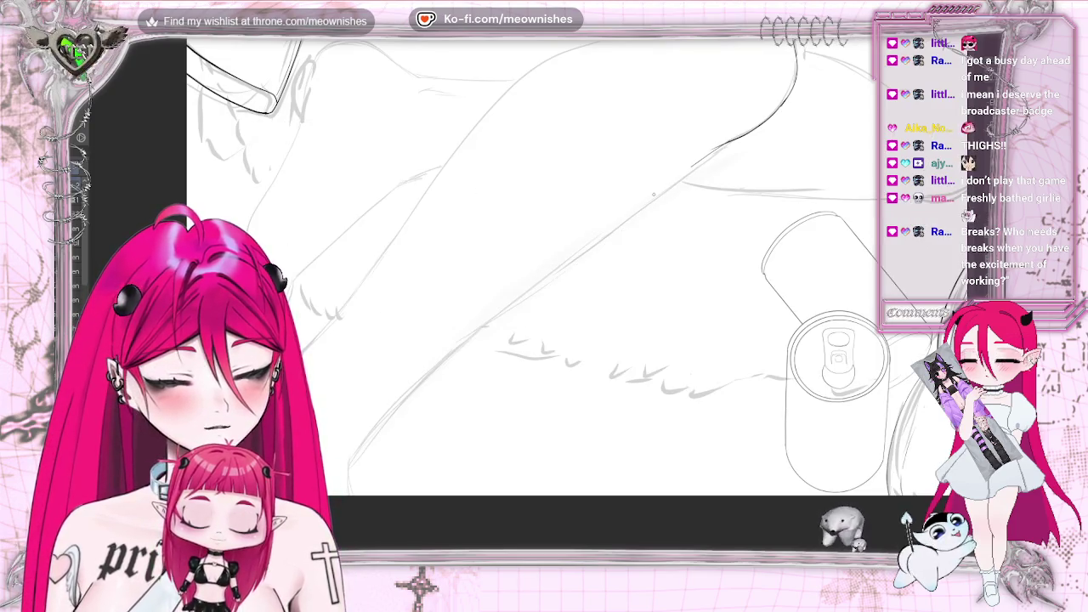
pyautogui.moveTo(725, 146); pyautogui.dragTo(366, 434)
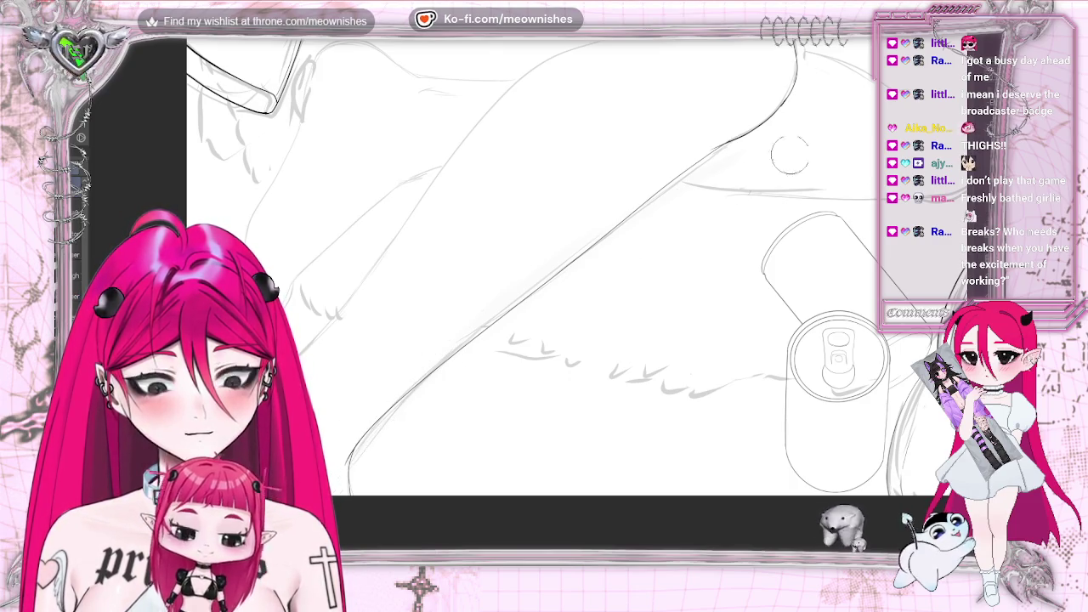
pyautogui.scroll(-3, 561, 255)
pyautogui.scroll(-3, 586, 195)
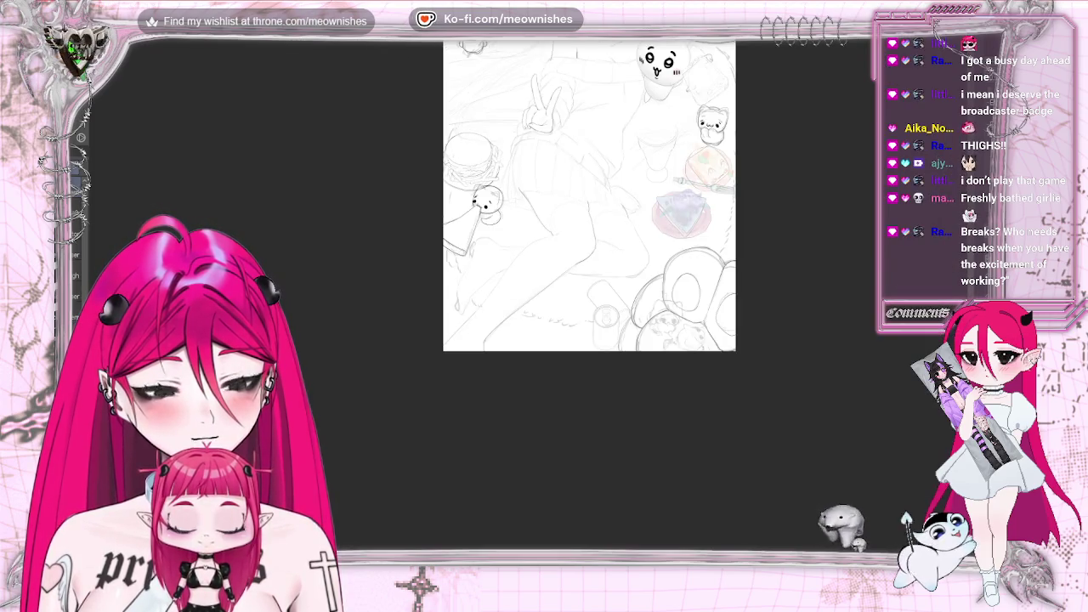
# - Zoom around the inked legs and make the brush much larger
pyautogui.scroll(5, 544, 281)
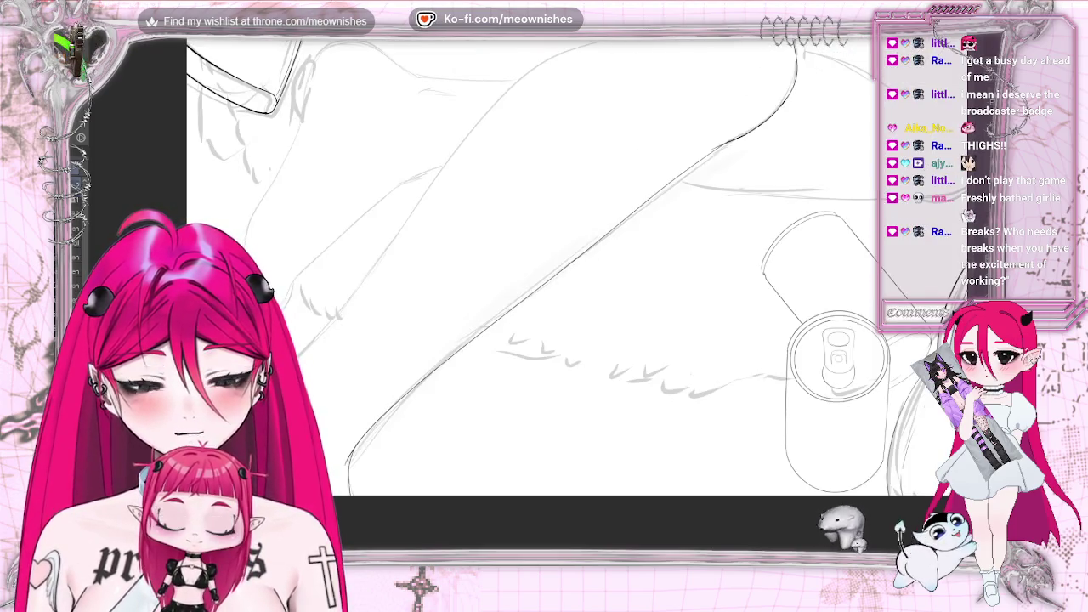
pyautogui.scroll(1, 544, 323)
pyautogui.scroll(-2, 544, 323)
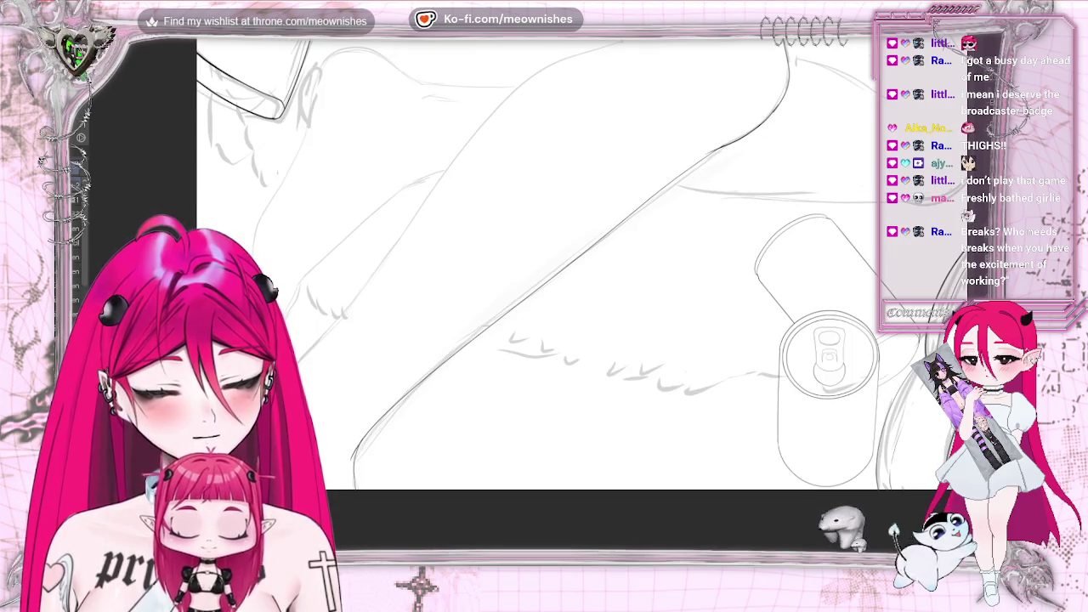
pyautogui.scroll(3, 544, 298)
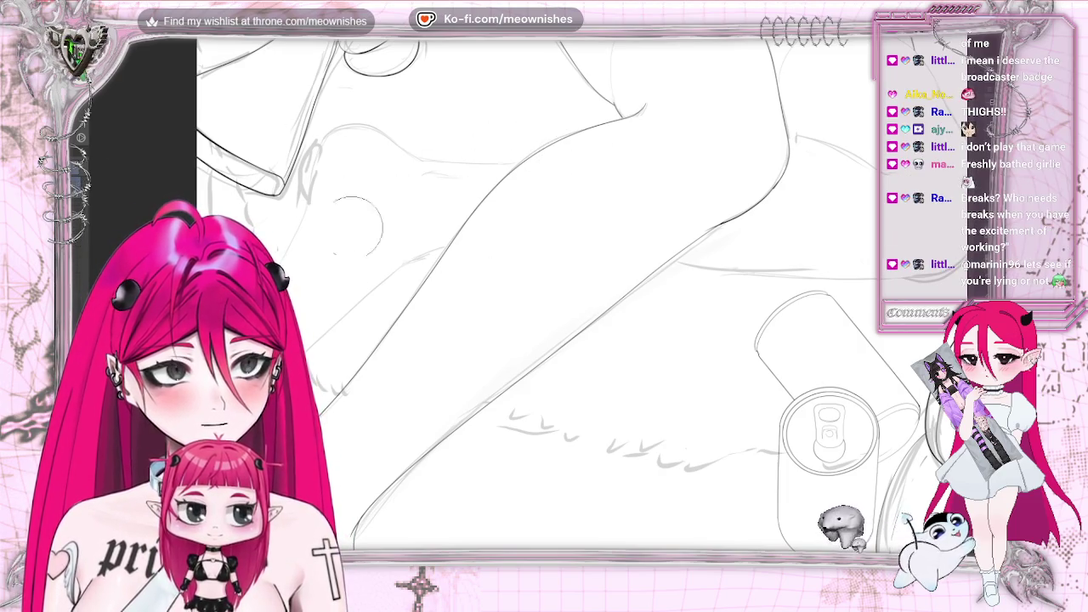
pyautogui.press(']')
pyautogui.press(']')
pyautogui.press(']')
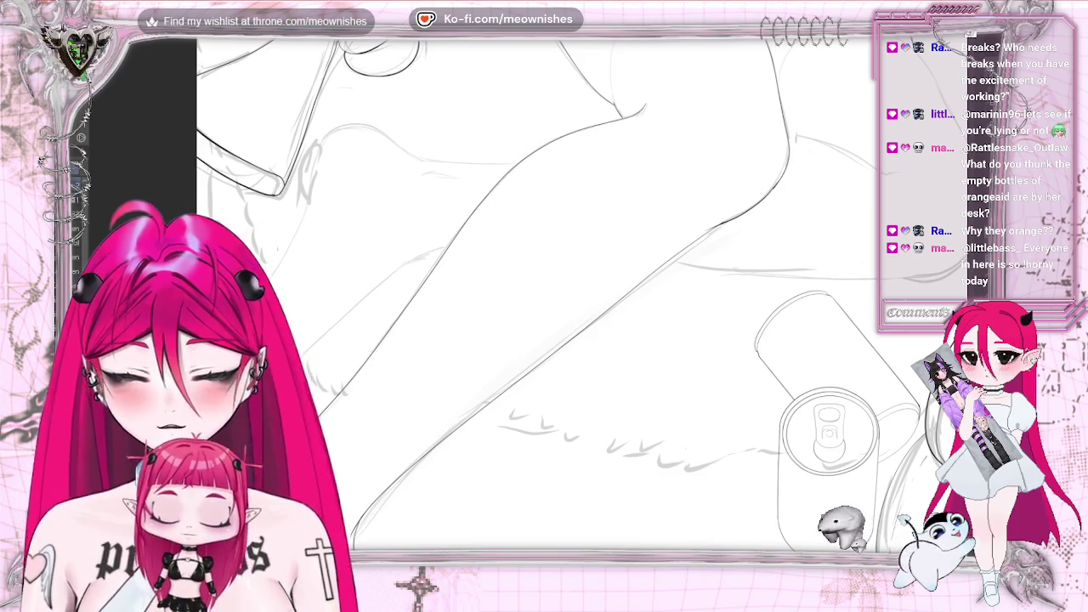
# - Mirror the canvas and fit the whole illustration to check the legs' proportions
pyautogui.press('h')
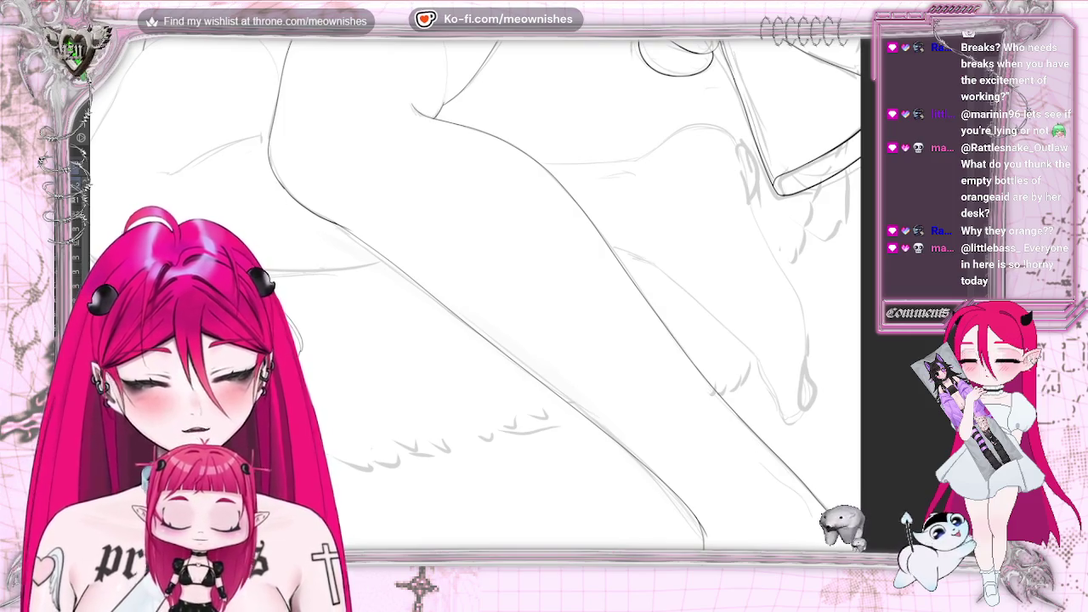
pyautogui.press('h')
pyautogui.hotkey('ctrl', '0')
pyautogui.scroll(3, 680, 323)
pyautogui.scroll(3, 557, 313)
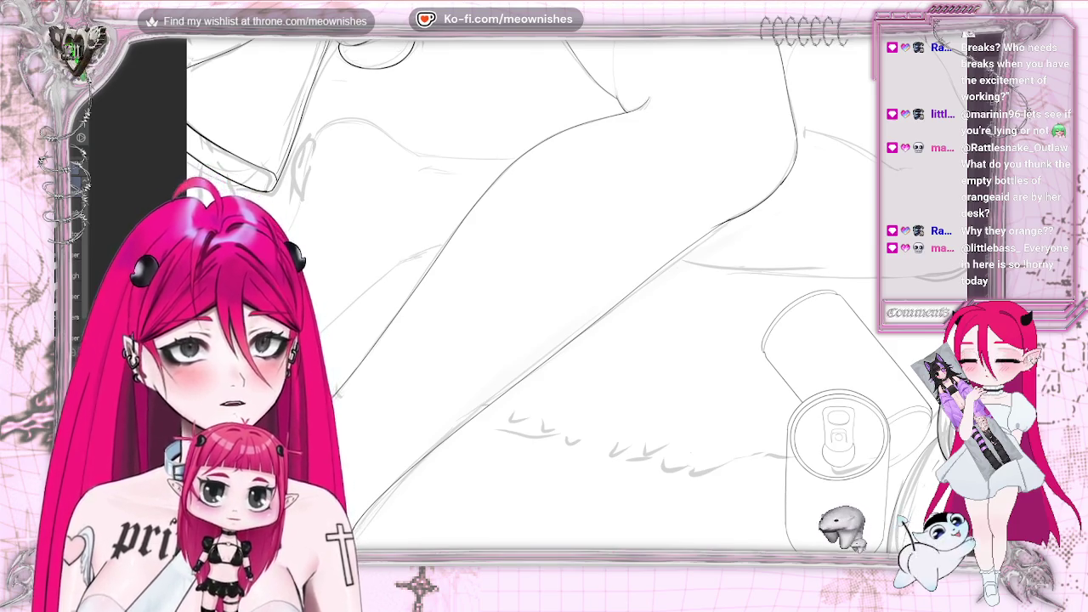
pyautogui.hotkey('ctrl', '0')
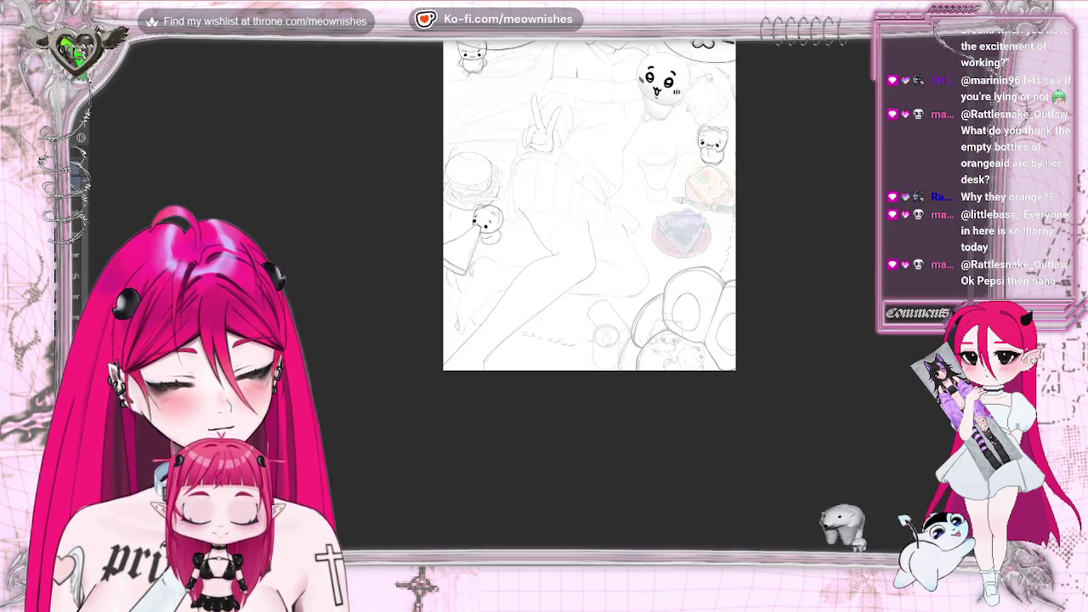
pyautogui.scroll(2, 514, 294)
pyautogui.scroll(2, 514, 294)
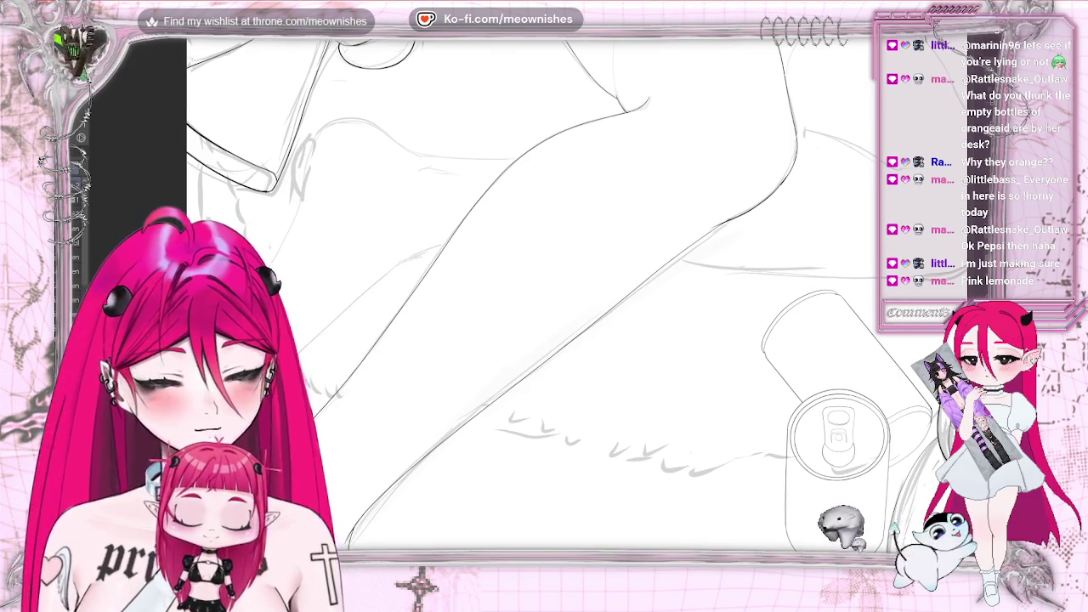
pyautogui.press('h')
pyautogui.press('h')
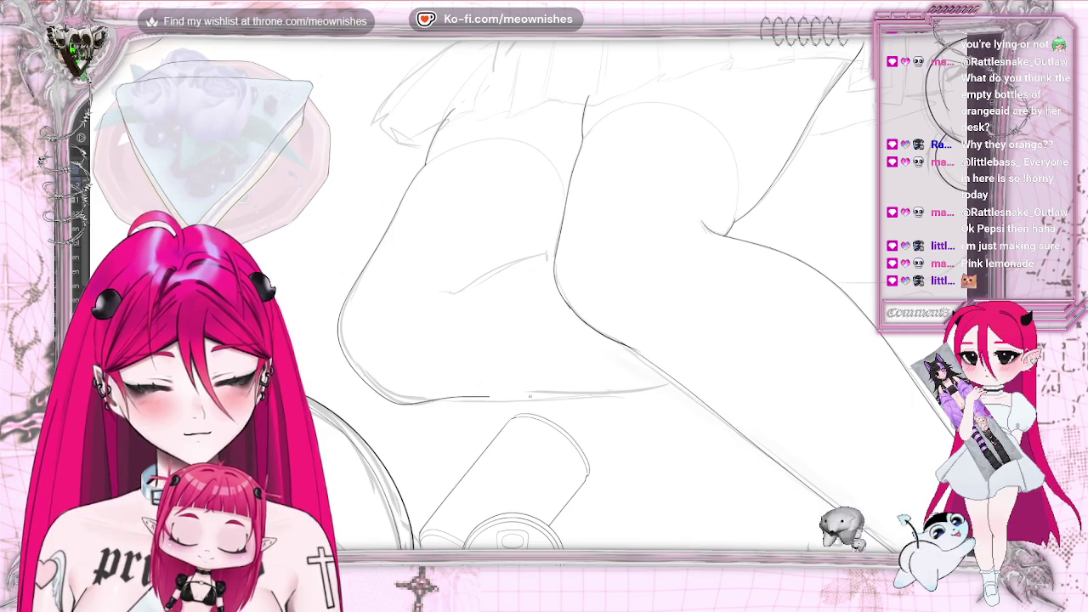
pyautogui.scroll(-5, 544, 289)
pyautogui.scroll(-2, 544, 289)
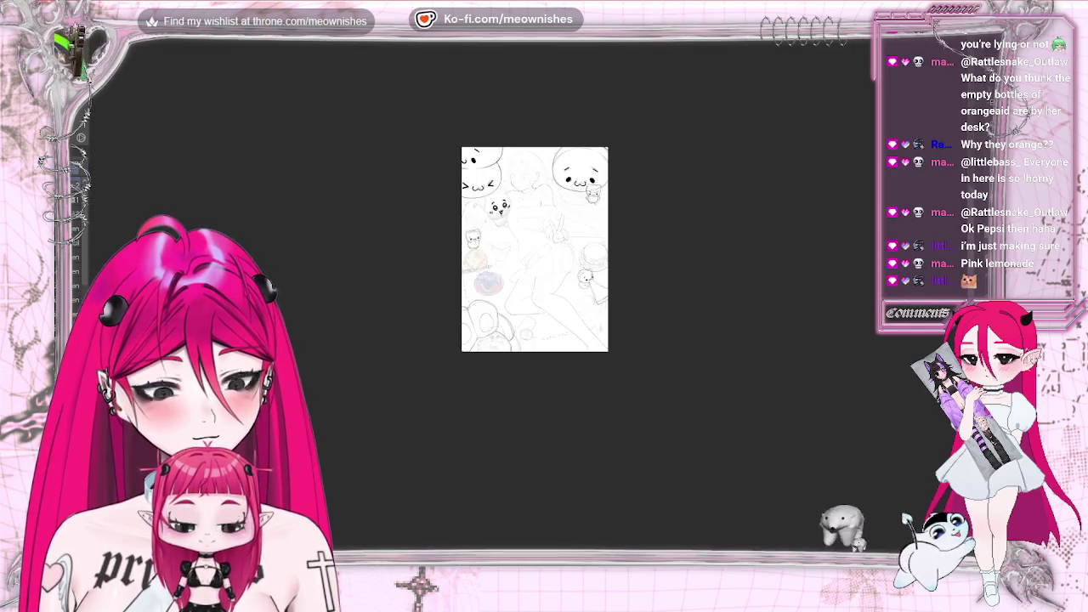
pyautogui.scroll(2, 544, 289)
pyautogui.scroll(5, 544, 289)
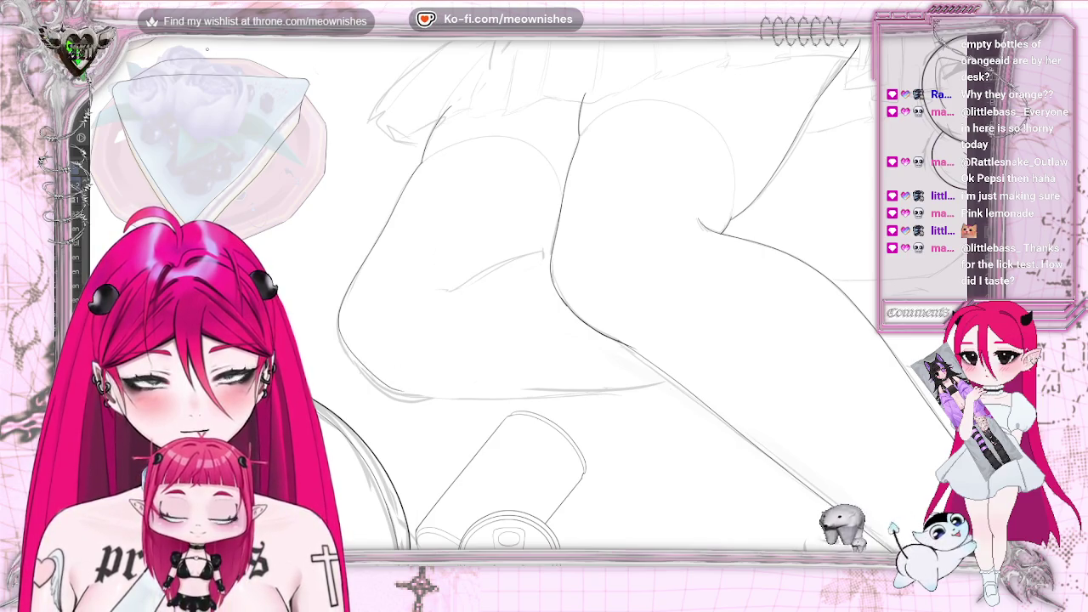
pyautogui.moveTo(427, 136); pyautogui.dragTo(422, 163)
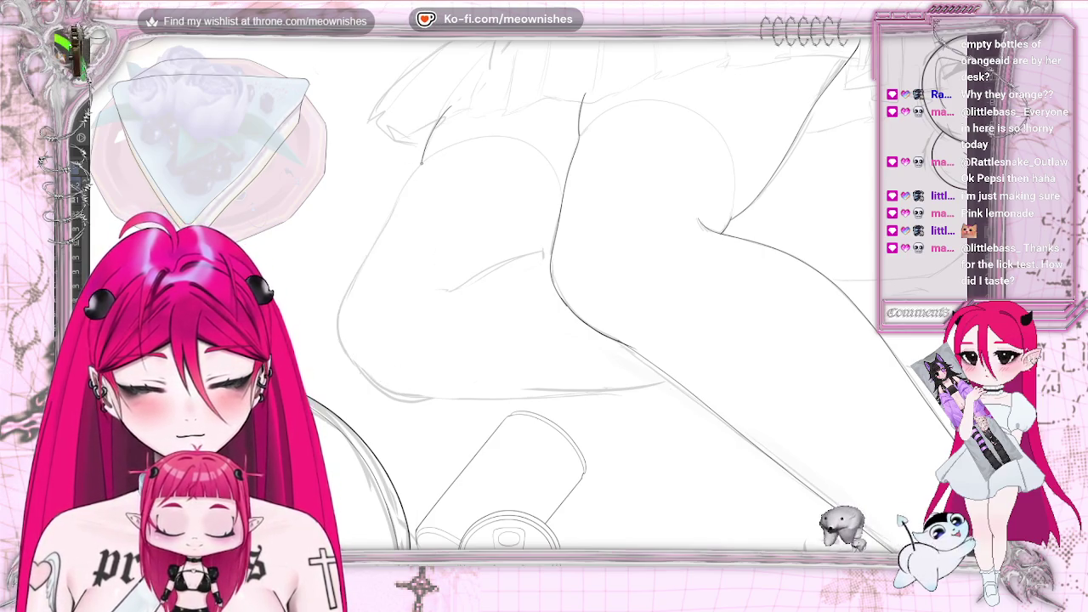
pyautogui.hotkey('ctrl', 'z')
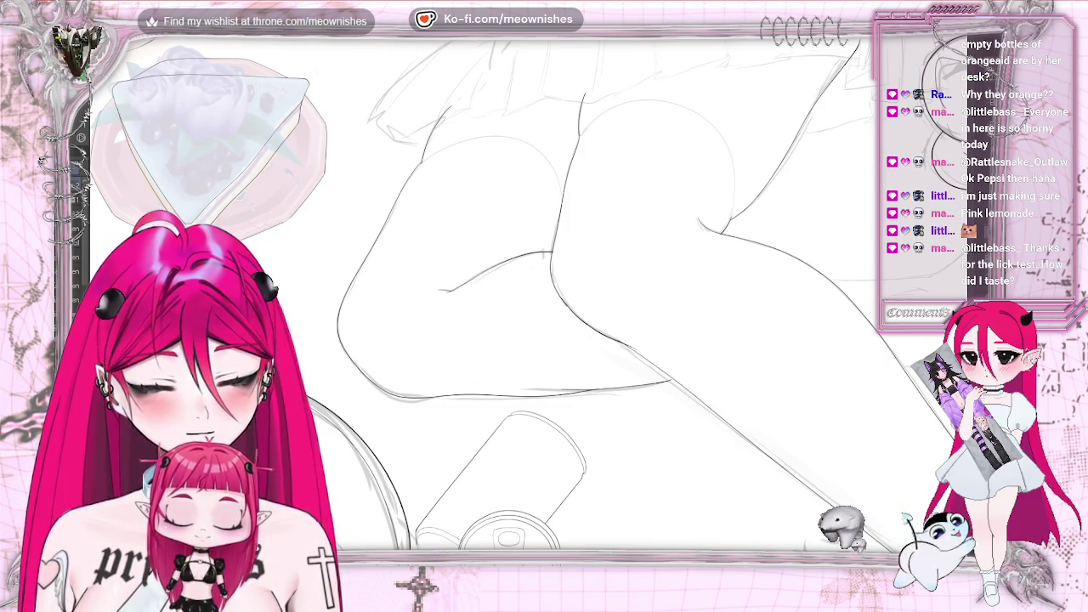
pyautogui.hotkey('ctrl', '0')
pyautogui.scroll(5, 521, 317)
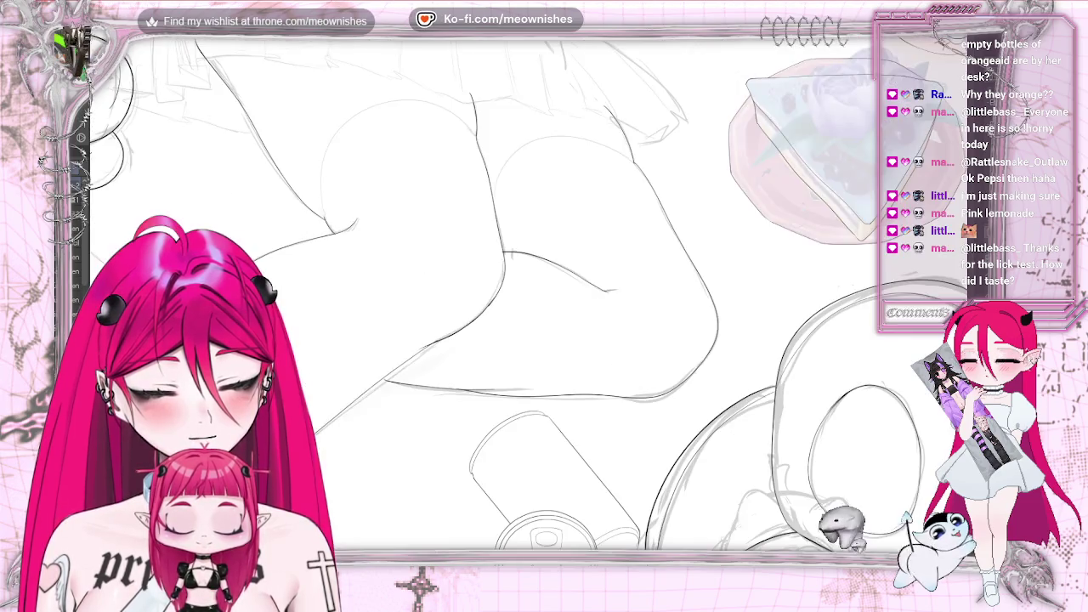
pyautogui.press('h')
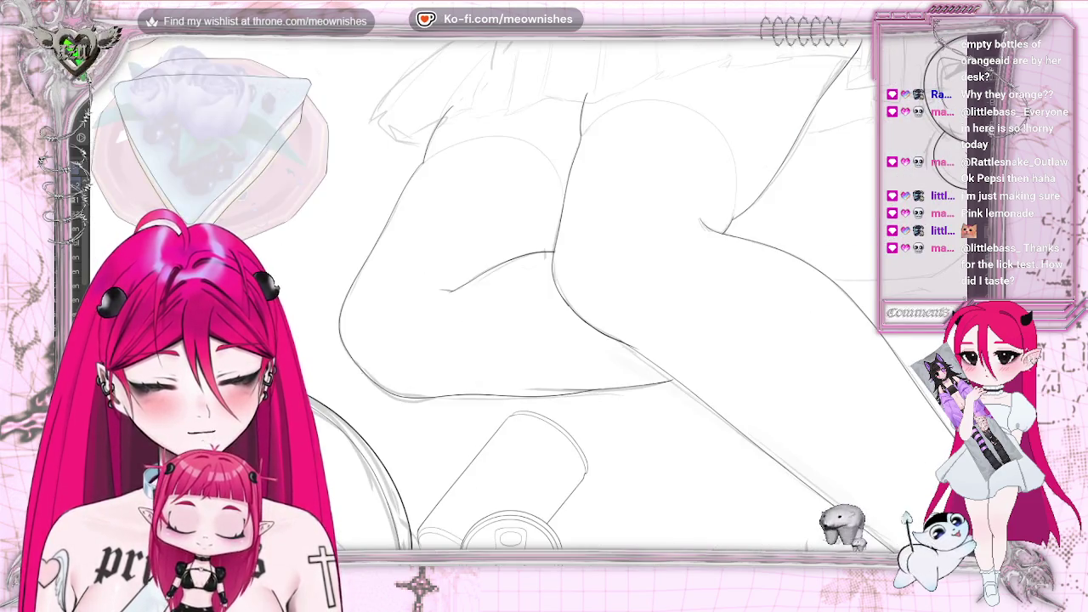
pyautogui.scroll(2, 544, 298)
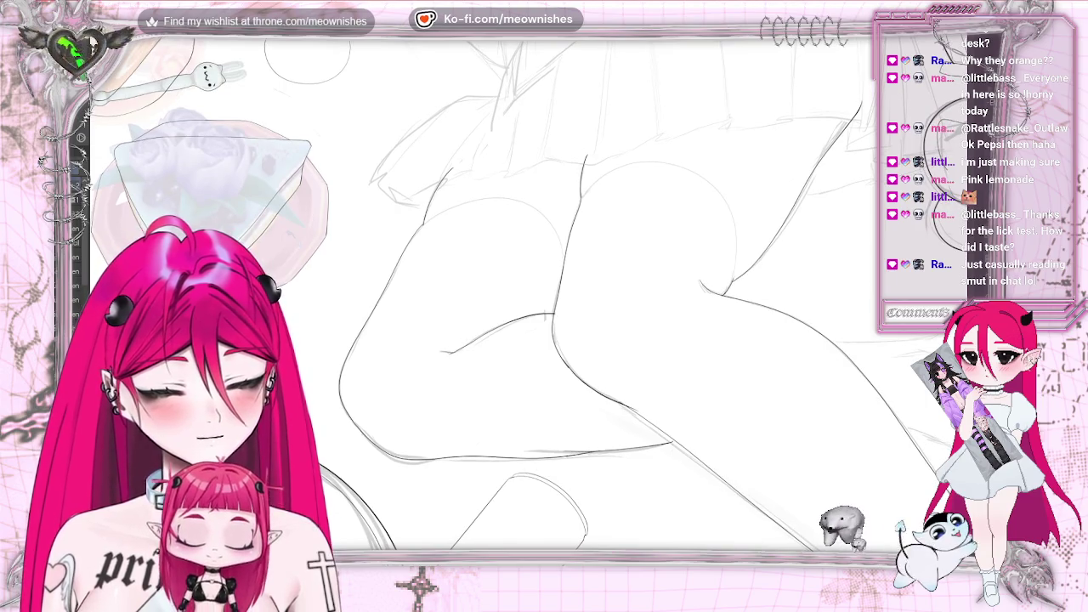
pyautogui.scroll(2, 544, 306)
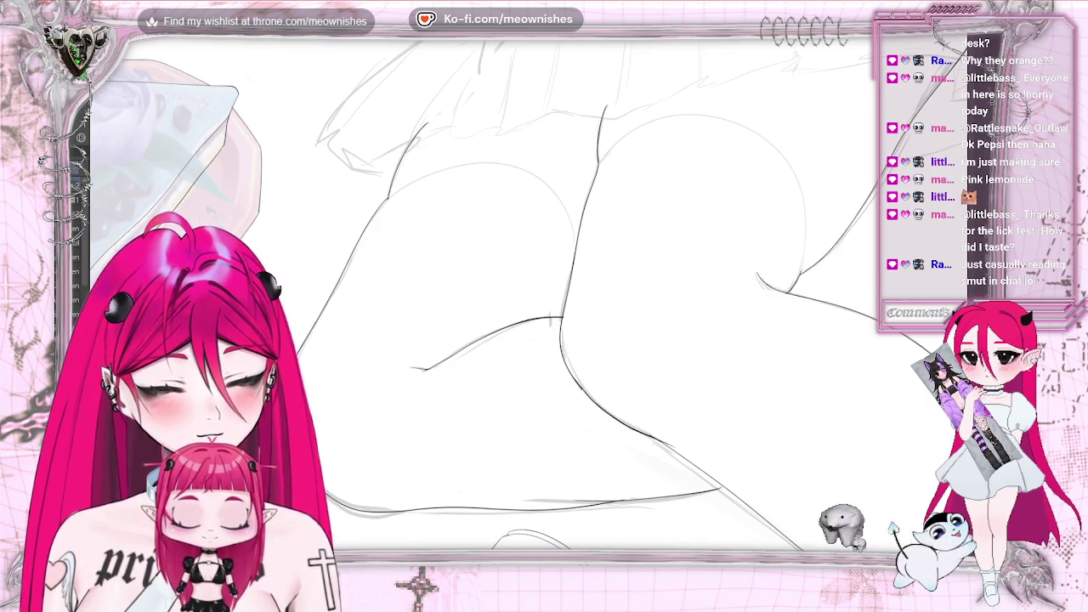
pyautogui.scroll(1, 562, 323)
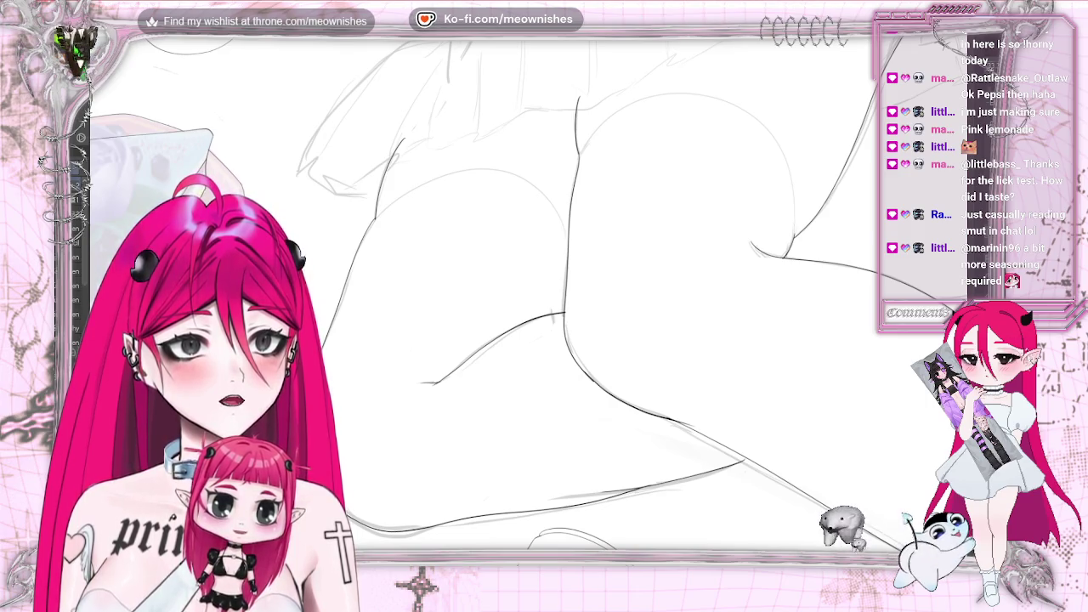
pyautogui.moveTo(374, 219); pyautogui.dragTo(523, 176)
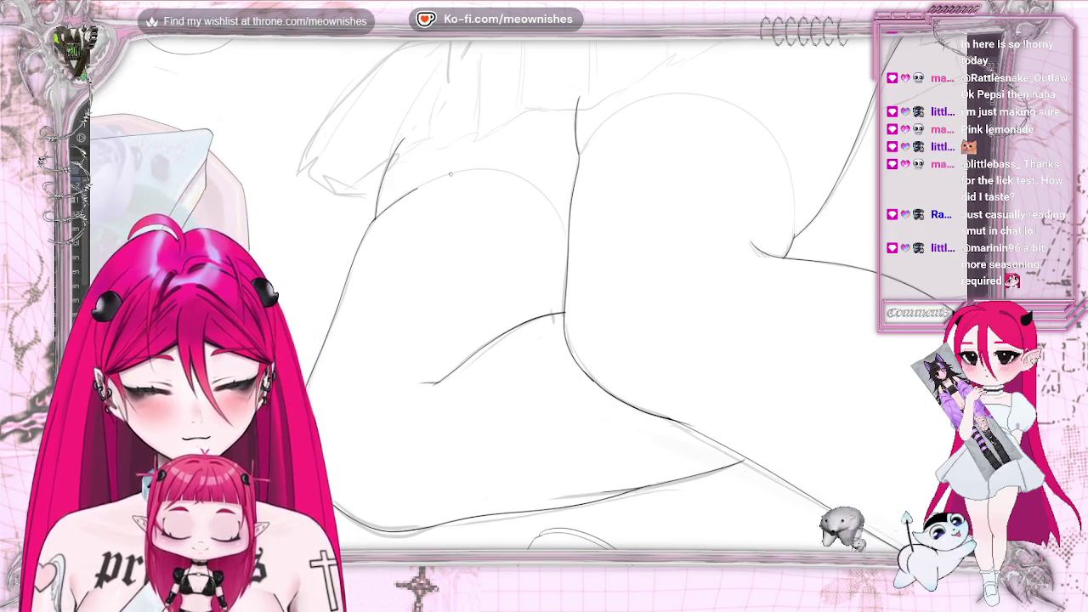
pyautogui.hotkey('ctrl', 'z')
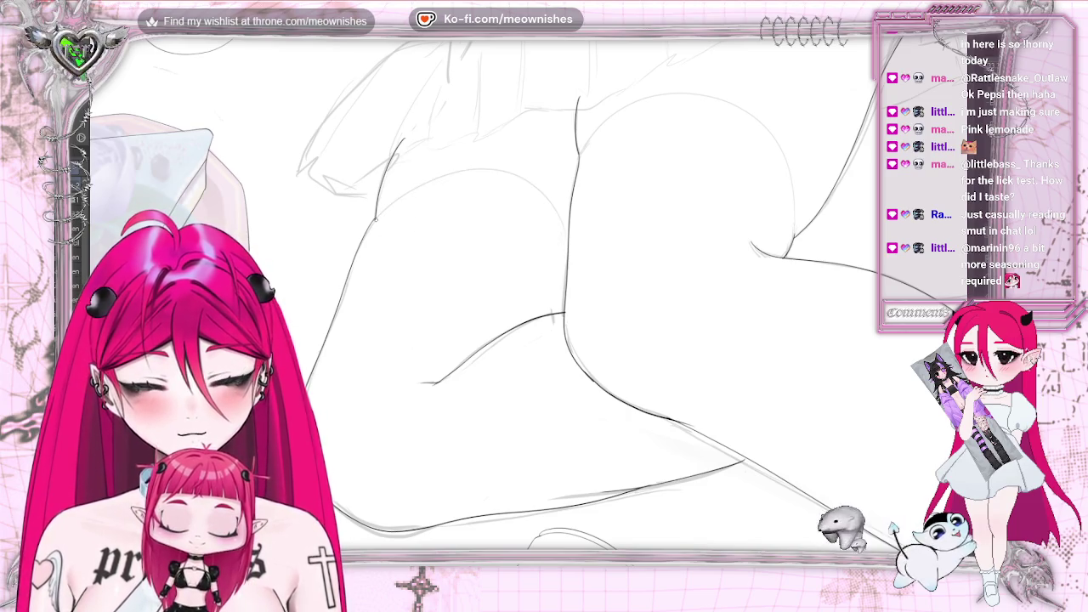
pyautogui.moveTo(543, 194); pyautogui.dragTo(561, 225)
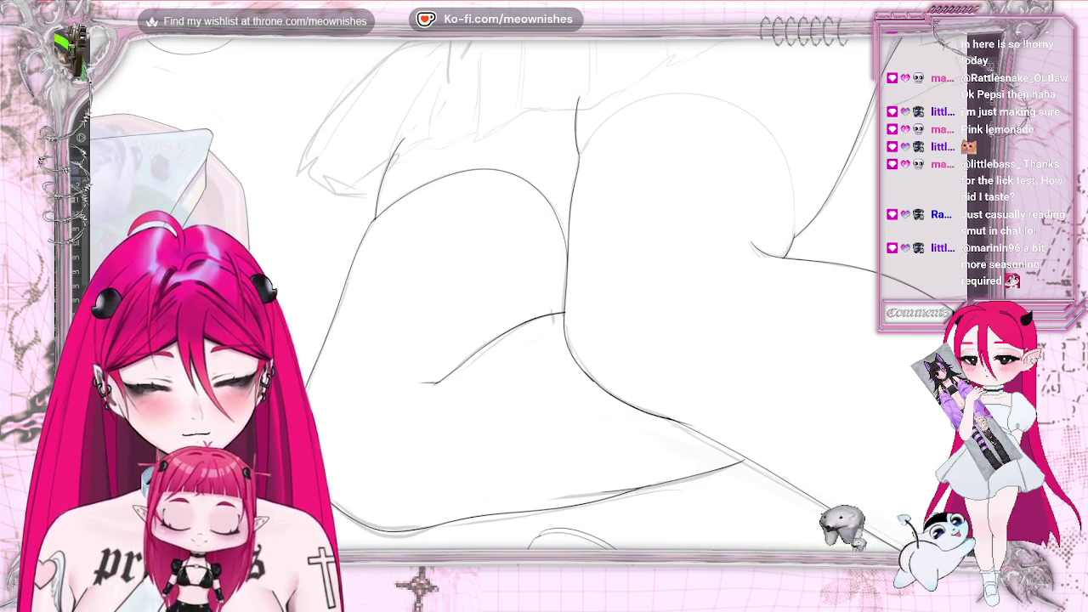
pyautogui.hotkey('ctrl', 'z')
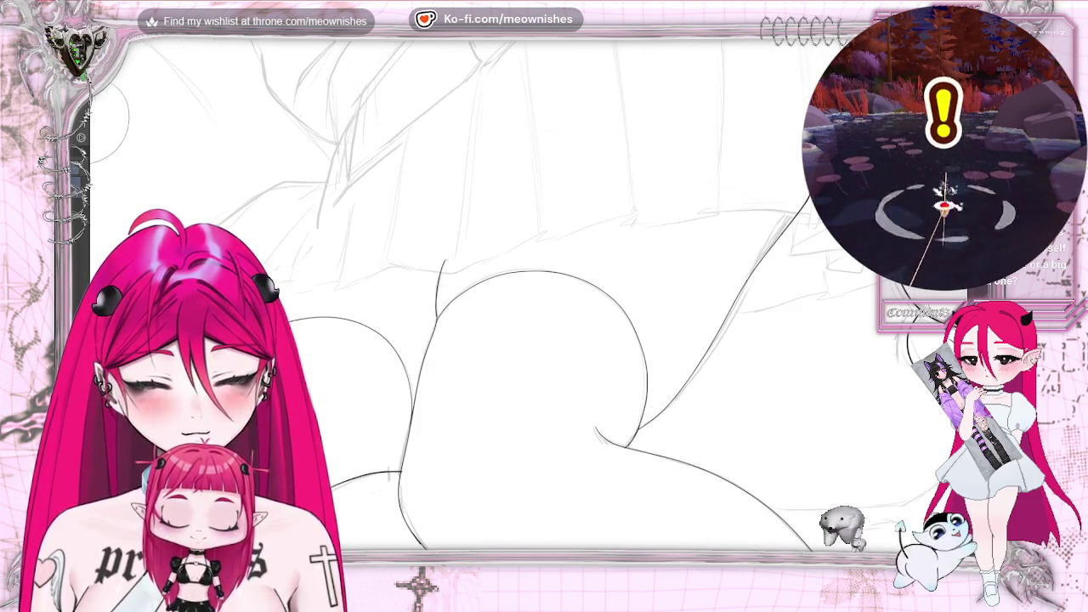
pyautogui.scroll(-3, 510, 298)
pyautogui.scroll(-4, 510, 298)
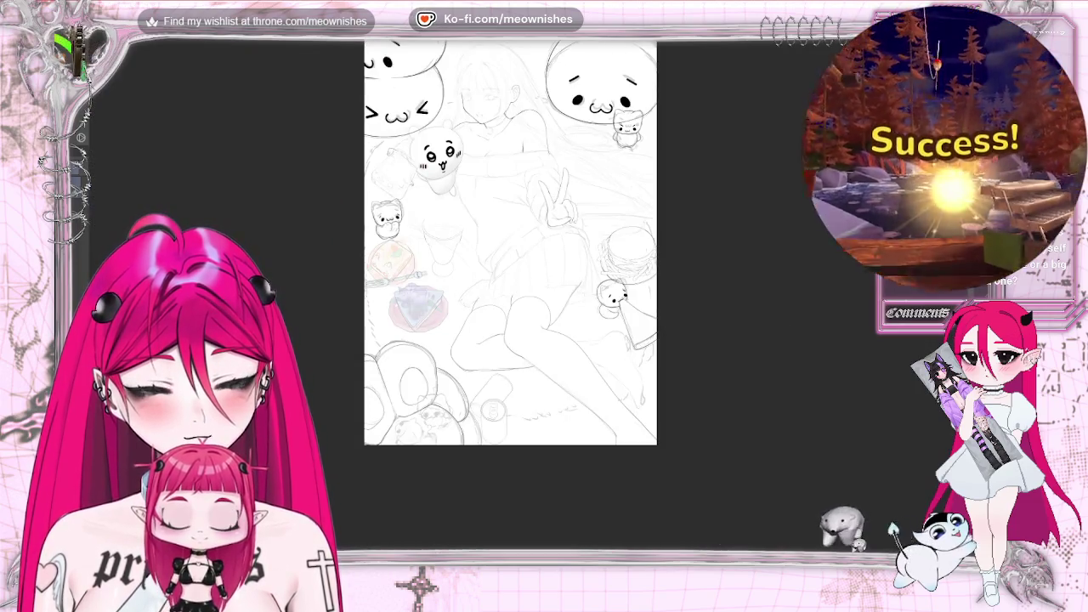
pyautogui.press('m')
pyautogui.scroll(-1, 544, 340)
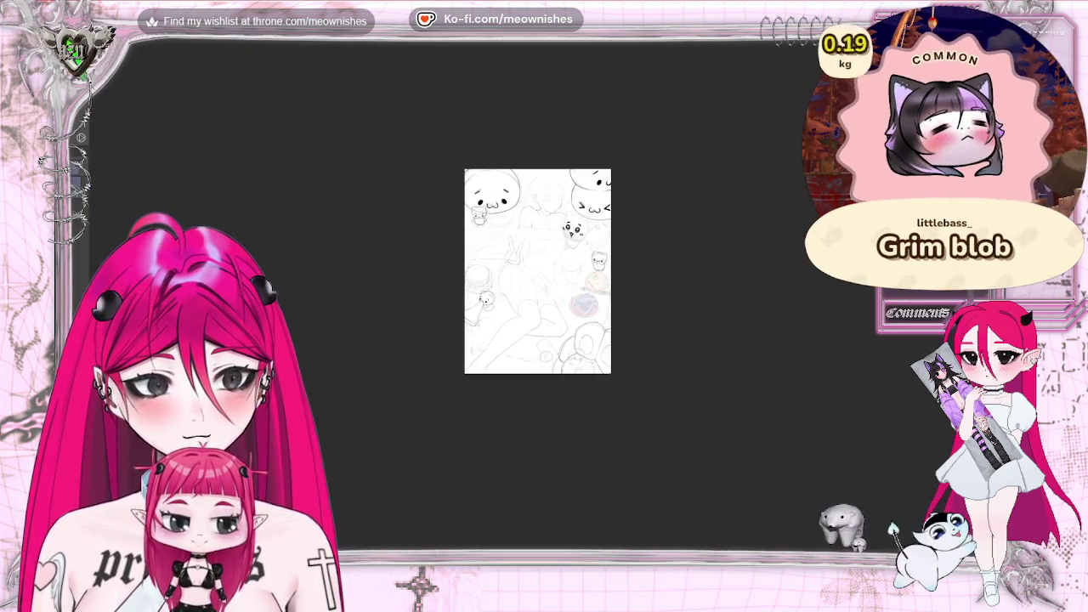
pyautogui.scroll(1, 544, 340)
pyautogui.scroll(2, 544, 340)
pyautogui.scroll(2, 544, 340)
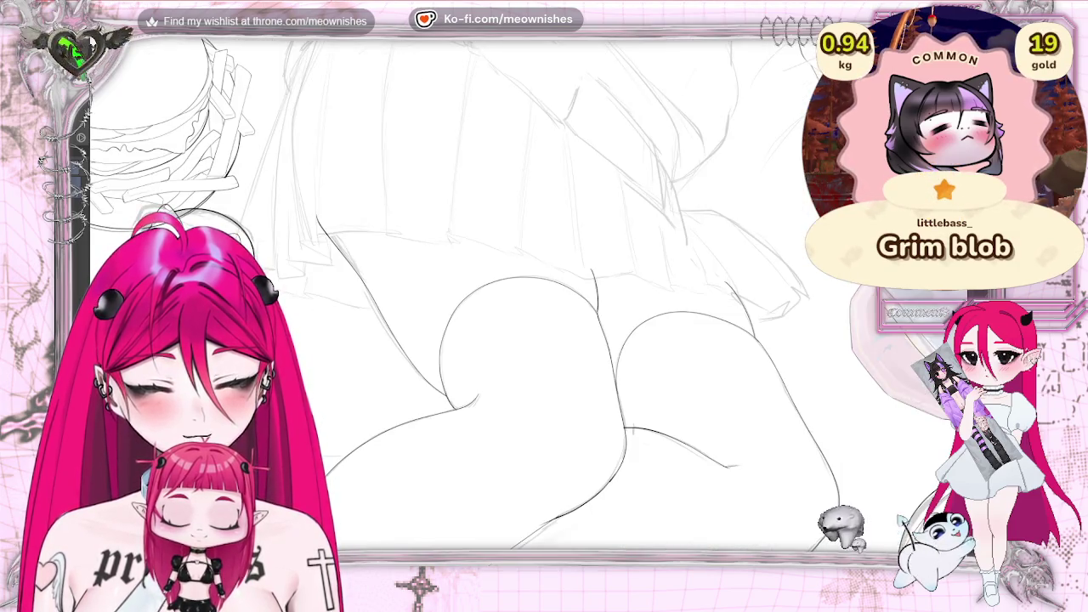
pyautogui.scroll(-1, 561, 298)
pyautogui.scroll(-1, 561, 298)
pyautogui.scroll(2, 562, 298)
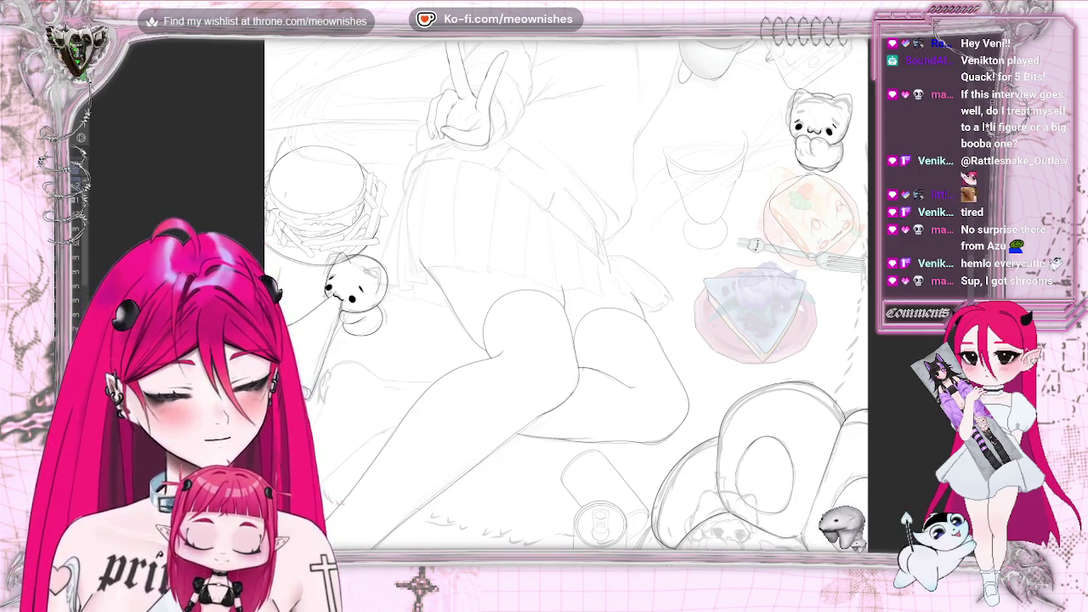
# - Mirror and rotate the view, then ink a short line along the lower leg
pyautogui.scroll(-2, 566, 296)
pyautogui.scroll(-1, 567, 296)
pyautogui.scroll(1, 351, 297)
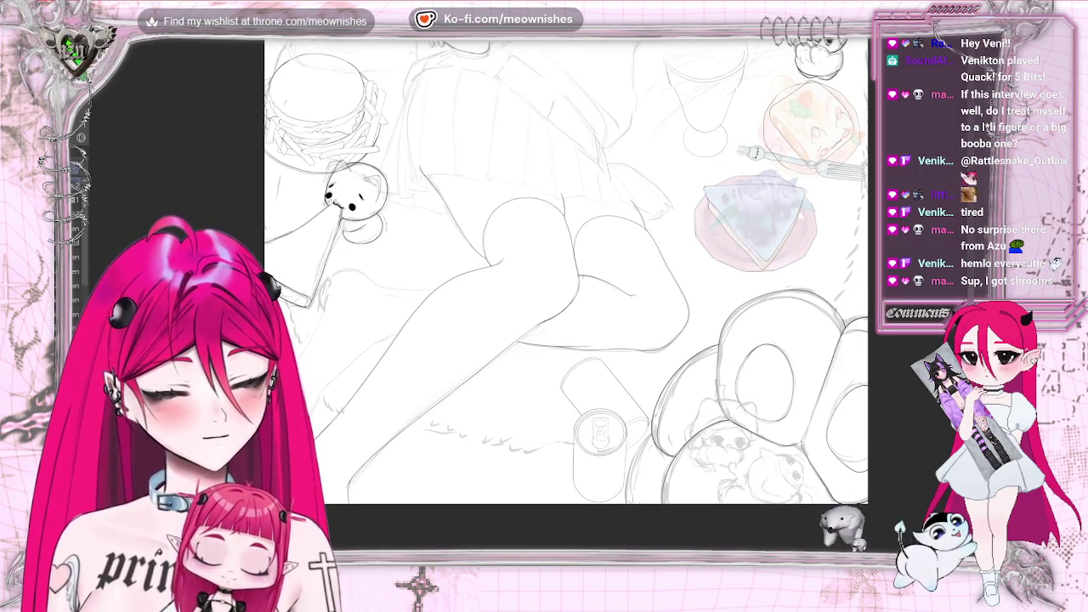
pyautogui.hscroll(-5, 567, 271)
pyautogui.scroll(3, 529, 299)
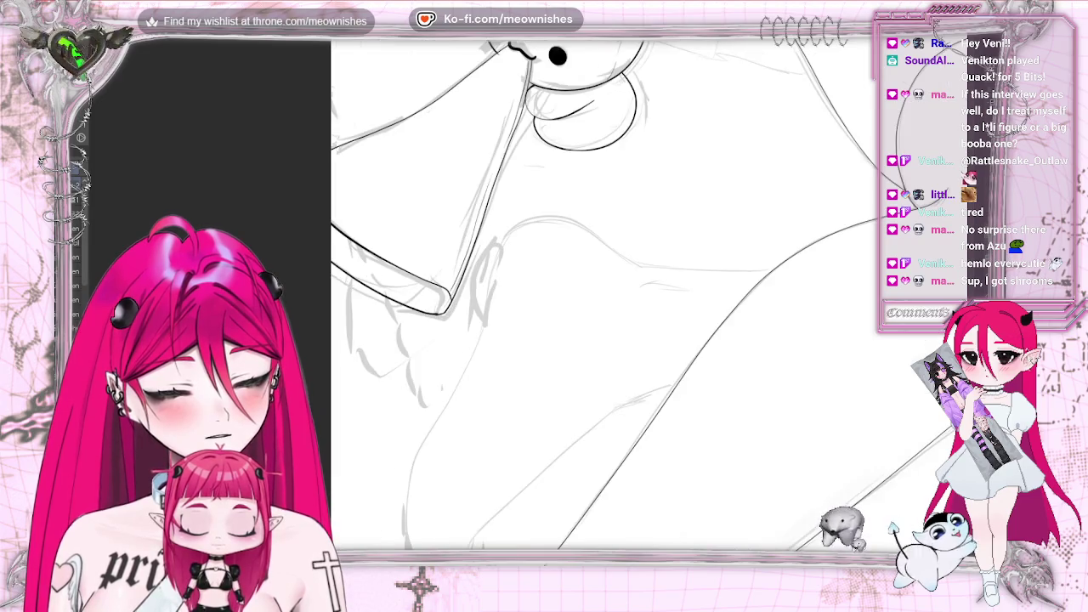
pyautogui.press('h')
pyautogui.press('4')
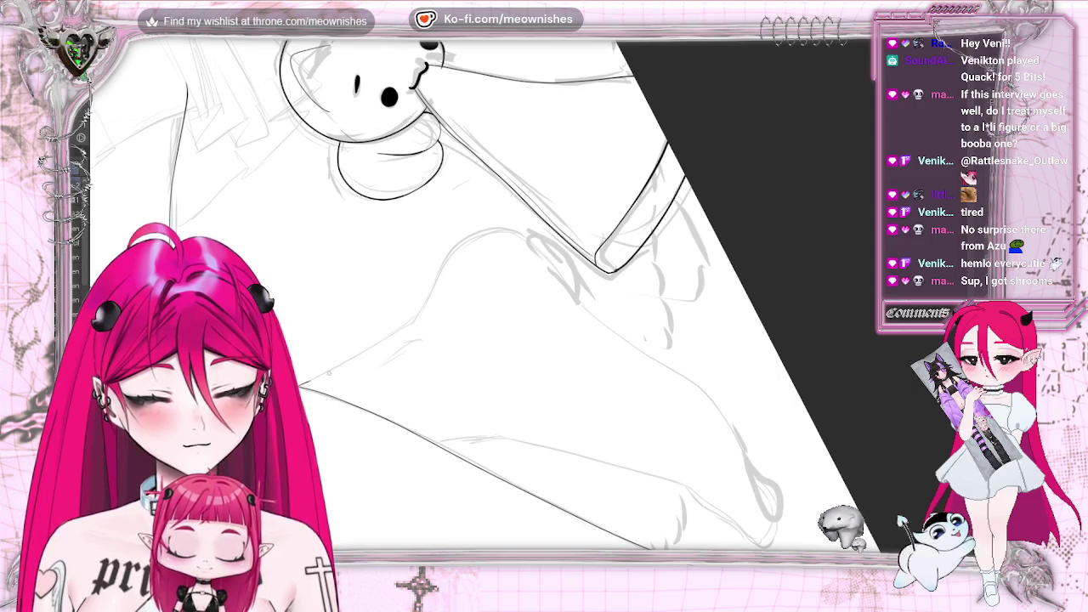
pyautogui.moveTo(328, 372); pyautogui.dragTo(407, 326)
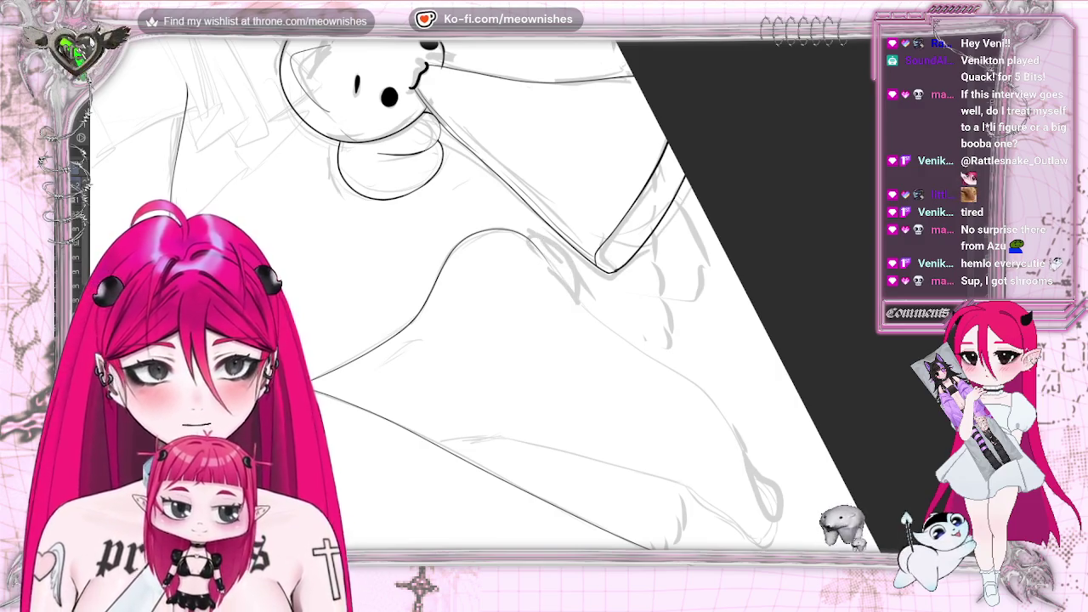
# - Restore the unmirrored view and ink the leg's contour and the long lower-leg line
pyautogui.press('m')
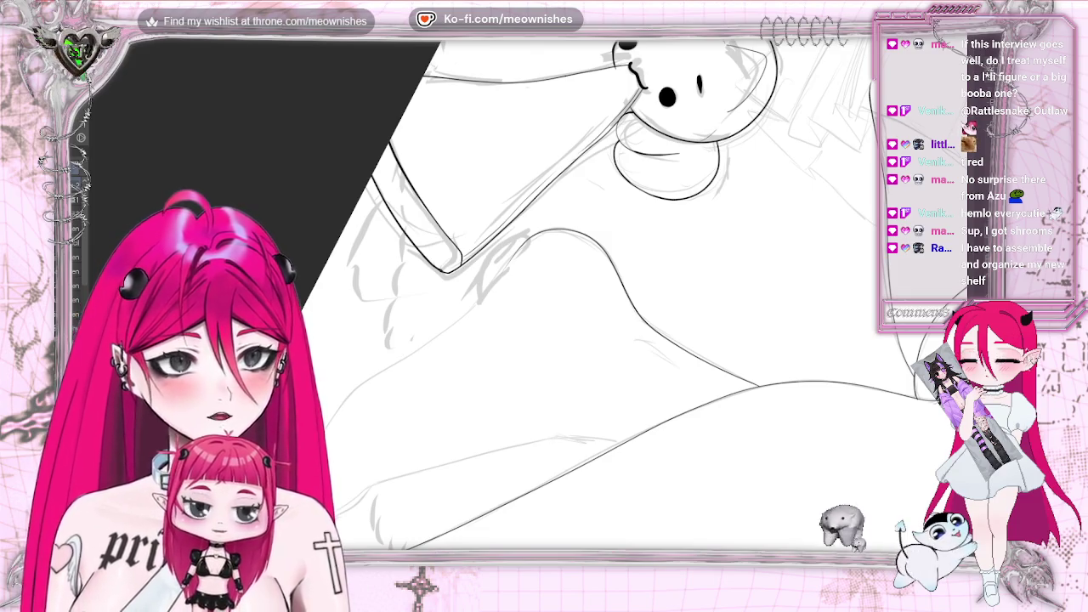
pyautogui.scroll(-3, 595, 323)
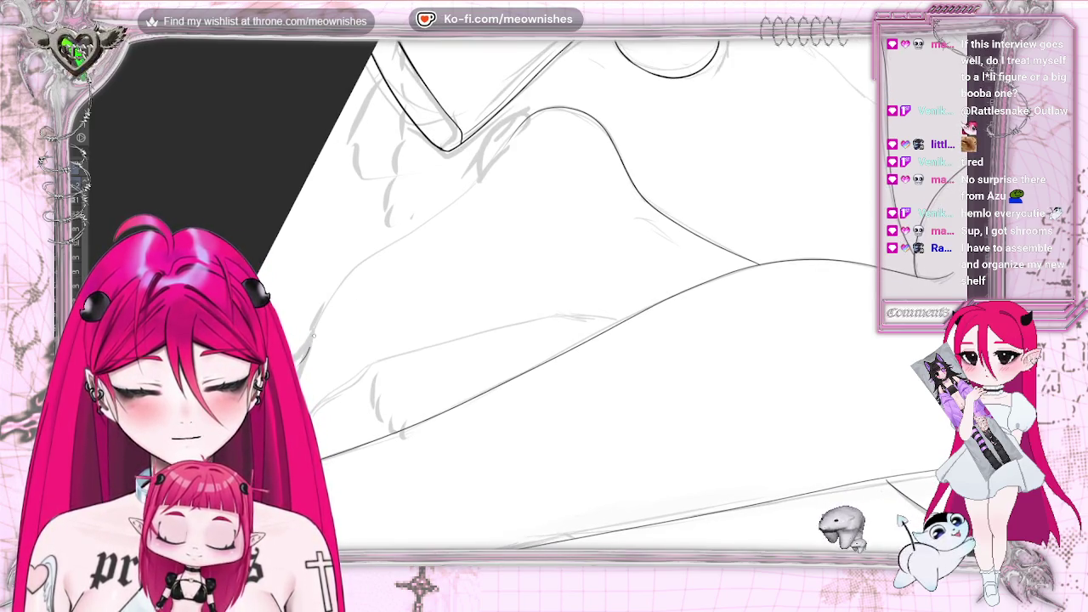
pyautogui.moveTo(481, 170); pyautogui.dragTo(374, 255)
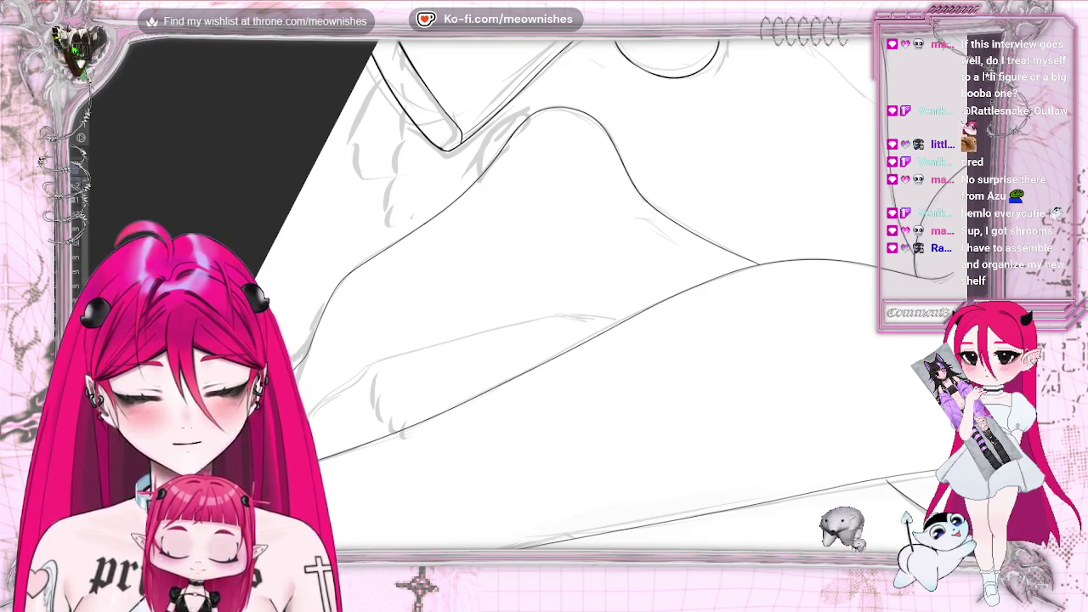
pyautogui.moveTo(353, 375)
pyautogui.mouseDown()
pyautogui.moveTo(466, 335)
pyautogui.moveTo(629, 316)
pyautogui.mouseUp()
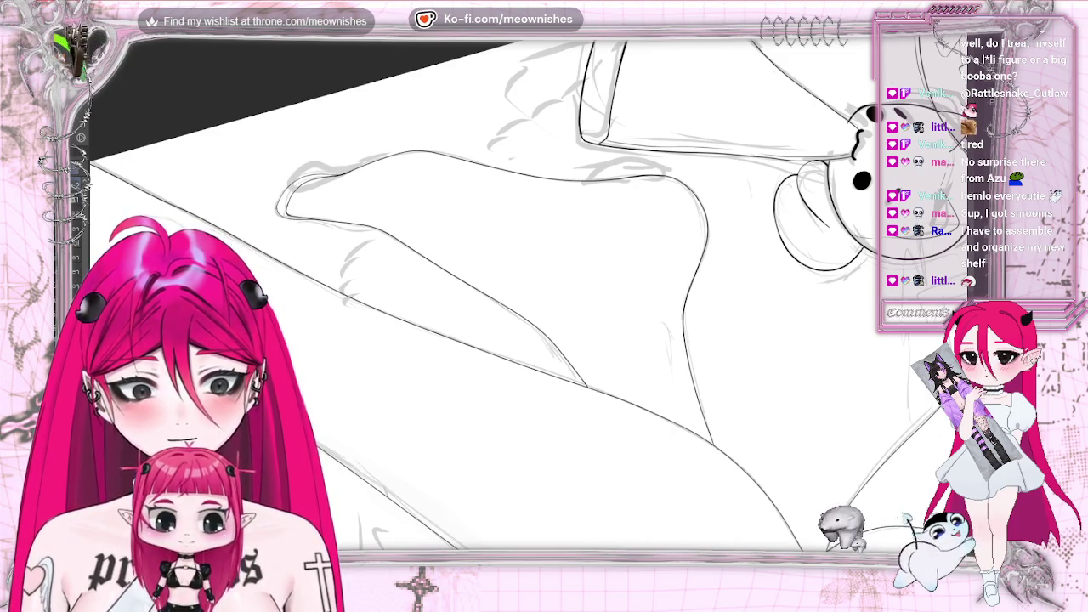
pyautogui.press('r')
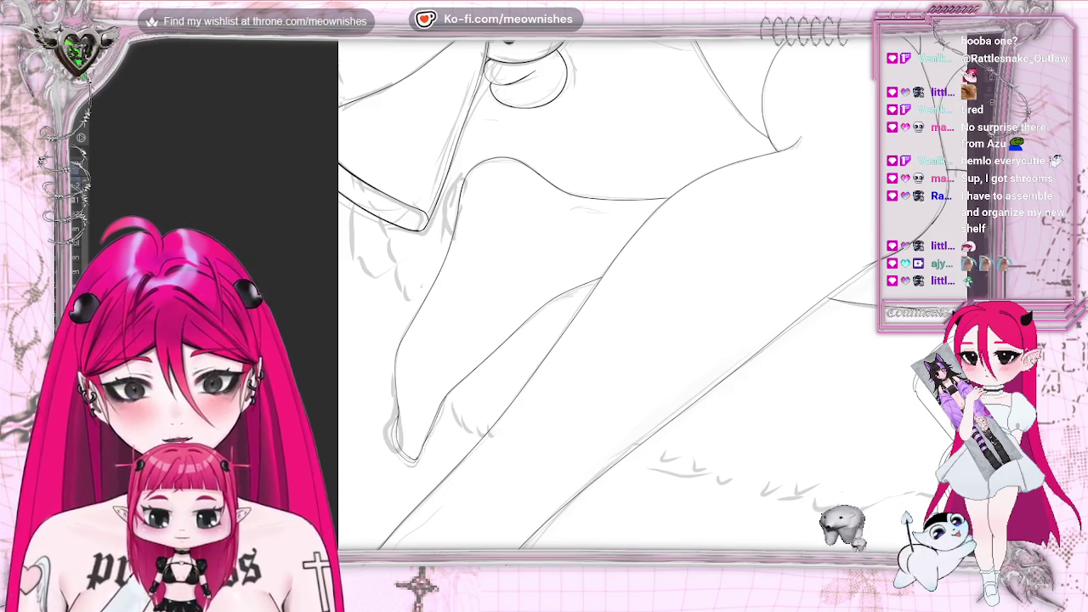
pyautogui.scroll(-2, 612, 293)
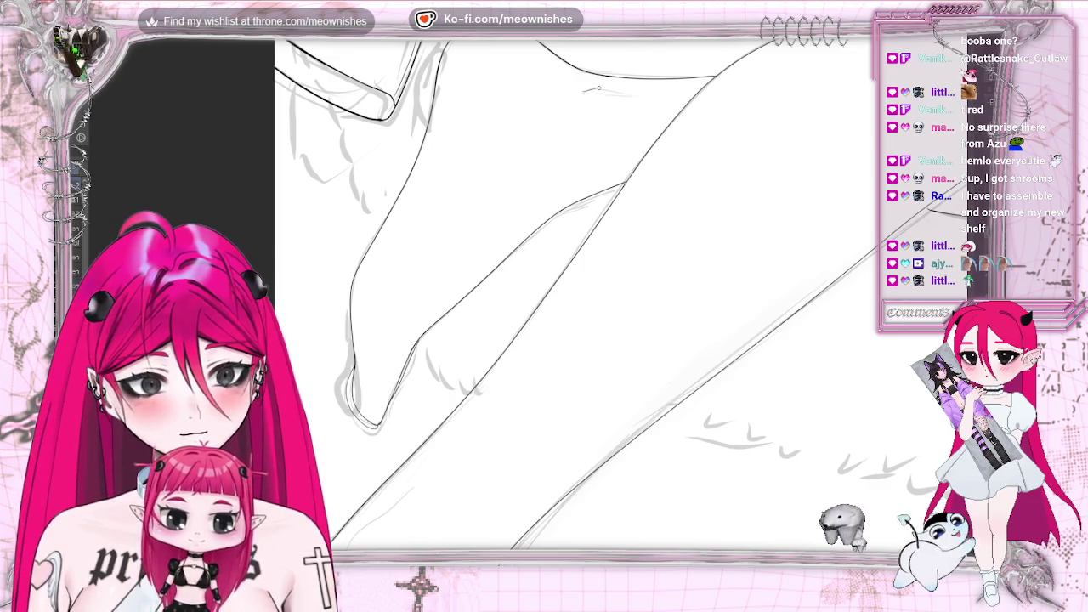
pyautogui.scroll(-3, 570, 294)
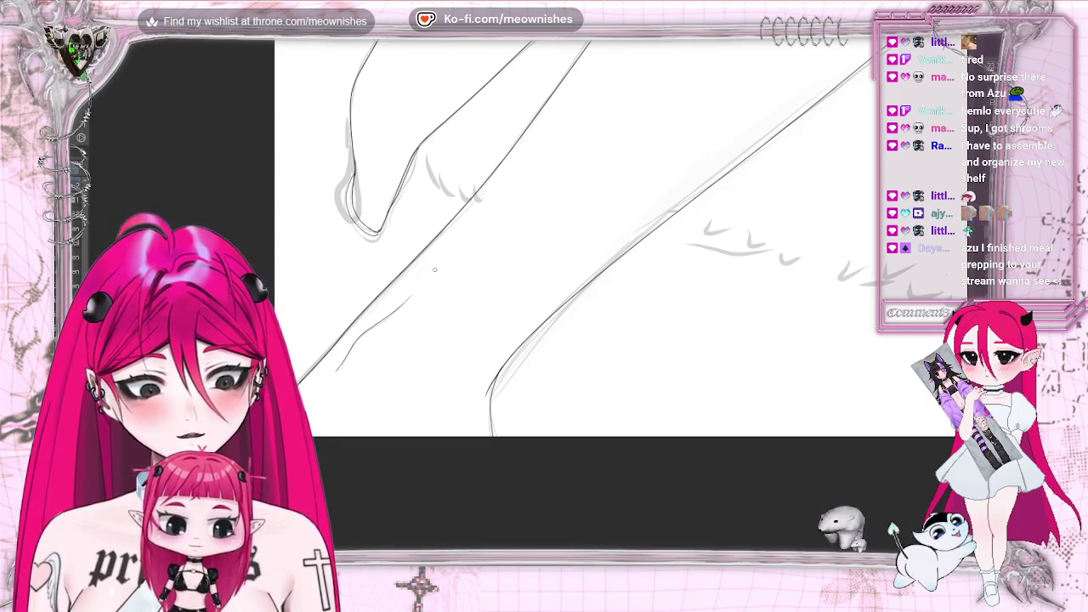
pyautogui.scroll(-5, 408, 300)
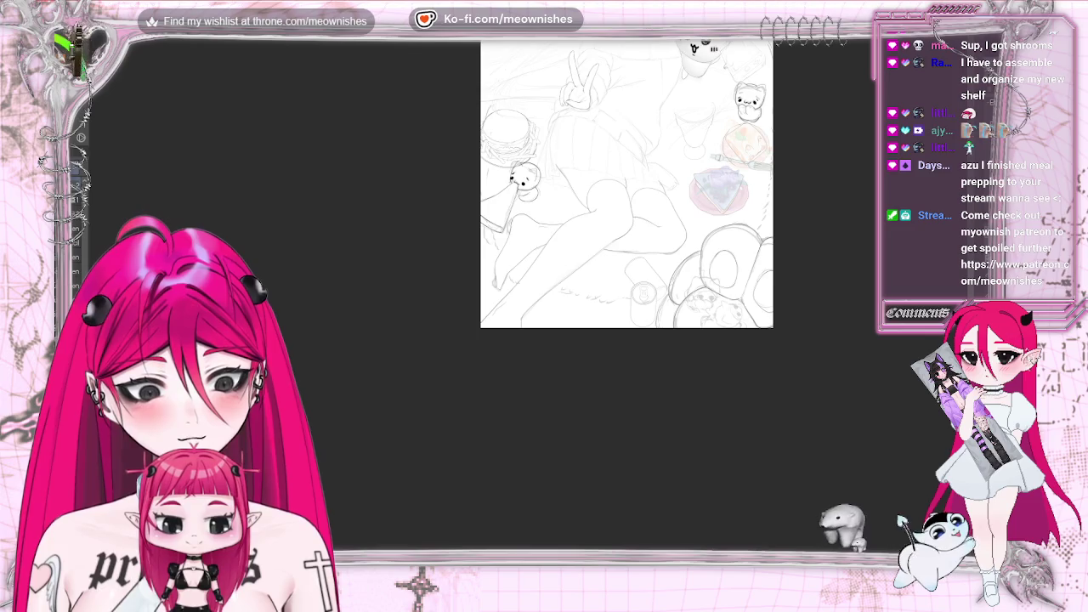
pyautogui.scroll(3, 531, 293)
pyautogui.scroll(5, 650, 293)
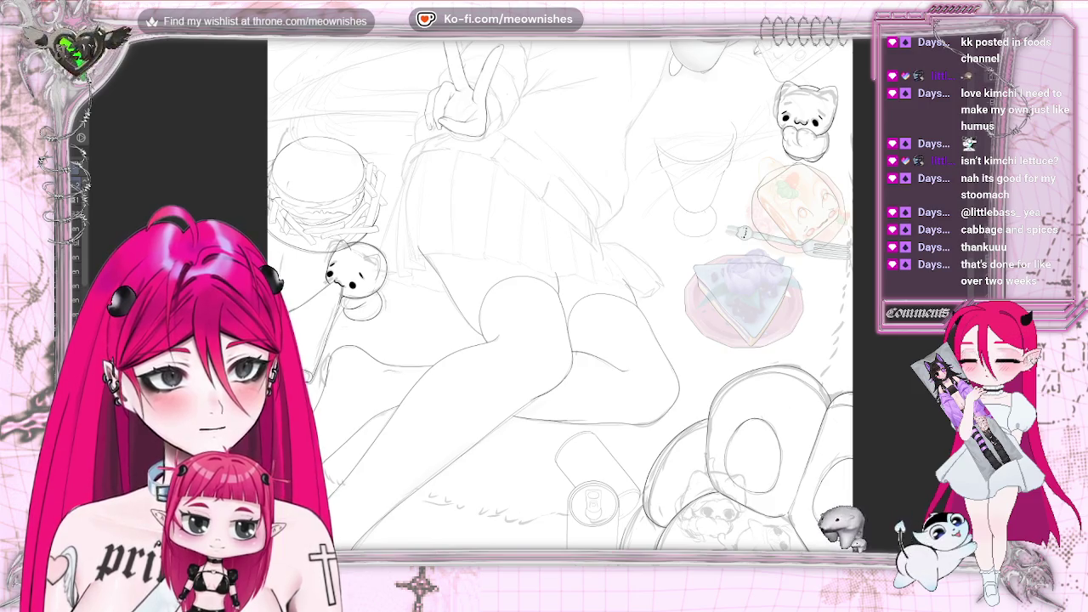
pyautogui.scroll(2, 561, 298)
pyautogui.scroll(1, 561, 298)
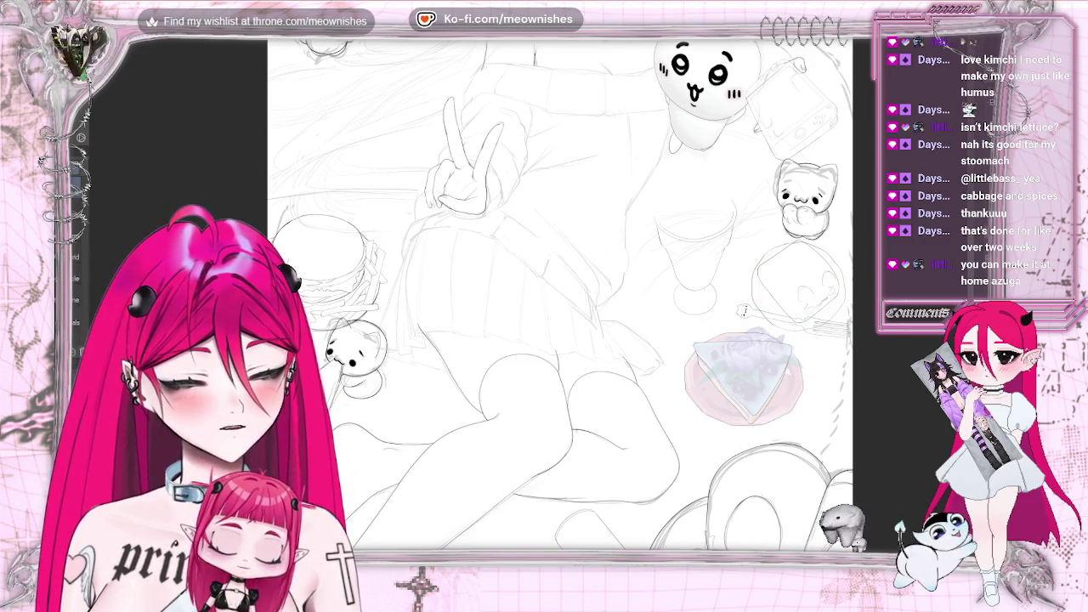
pyautogui.hotkey('ctrl', '0')
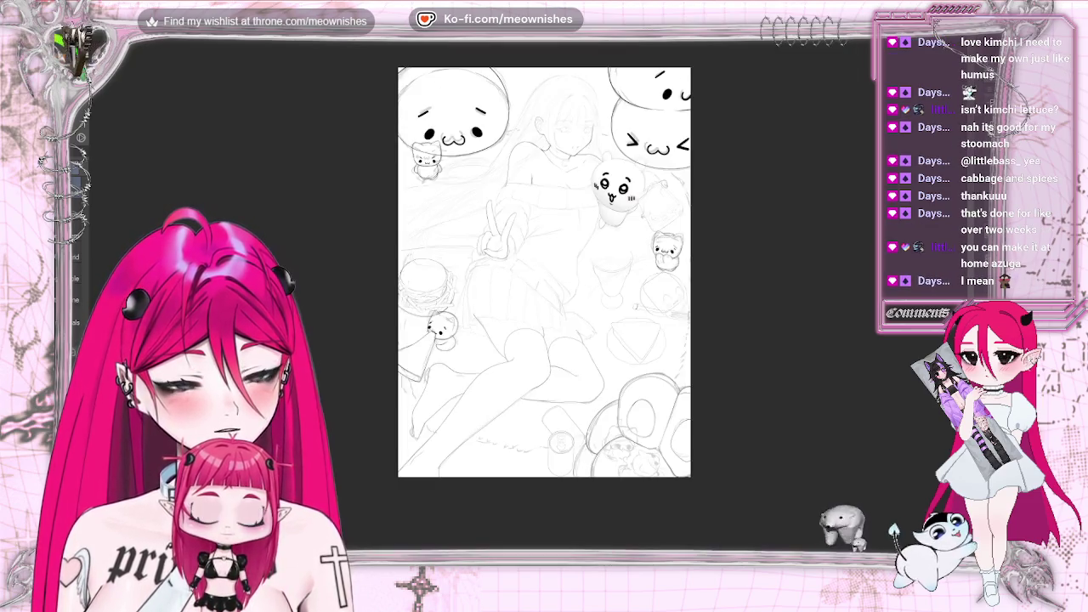
pyautogui.hotkey('ctrl', '+')
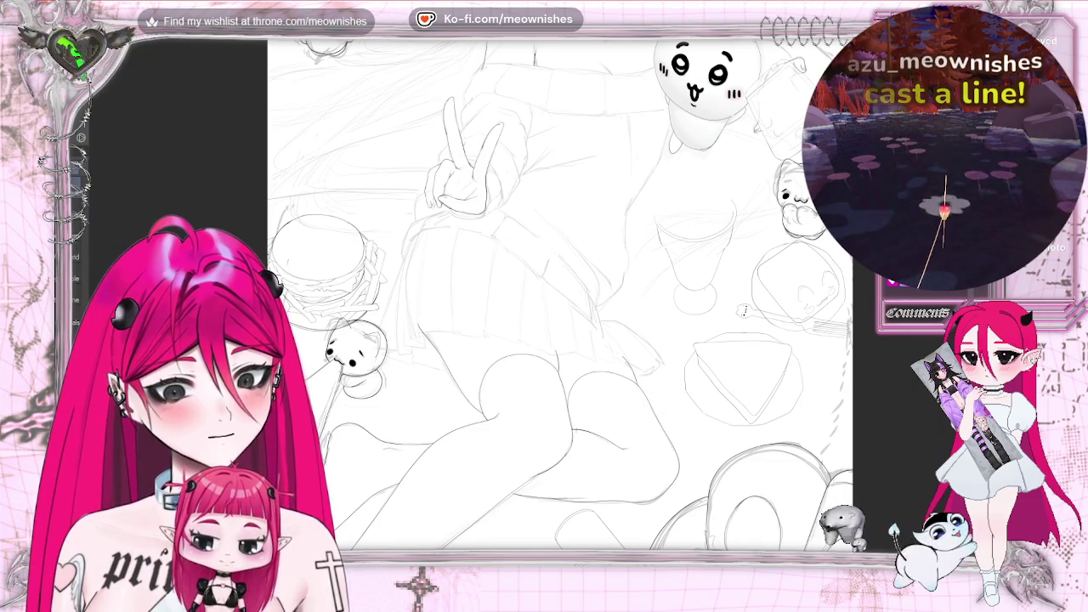
pyautogui.scroll(5, 975, 292)
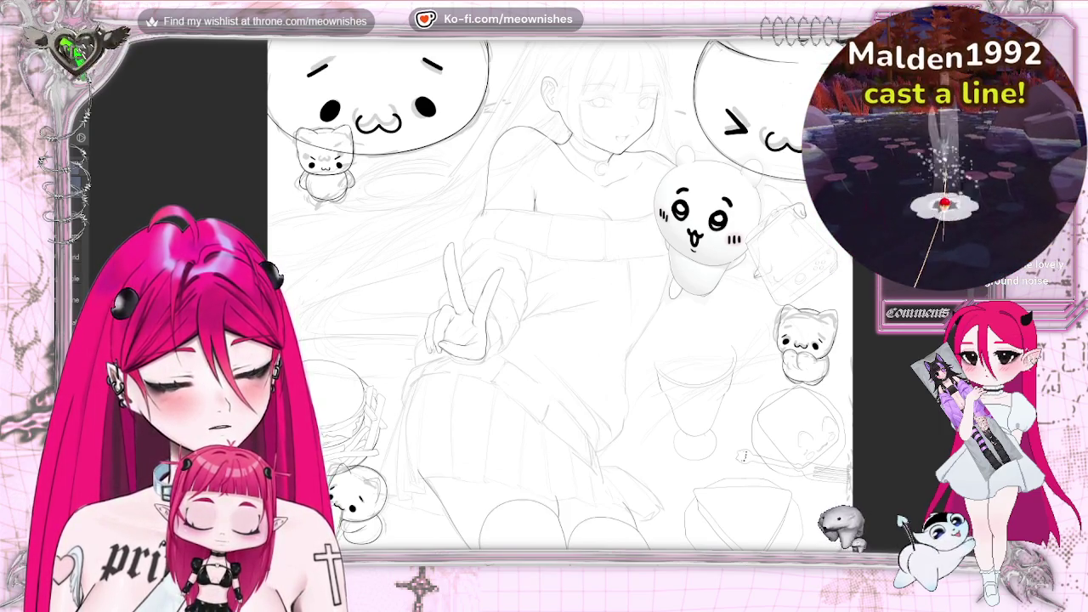
# - Zoom in and out around the peace-sign hand and neckline before inking
pyautogui.scroll(2, 539, 296)
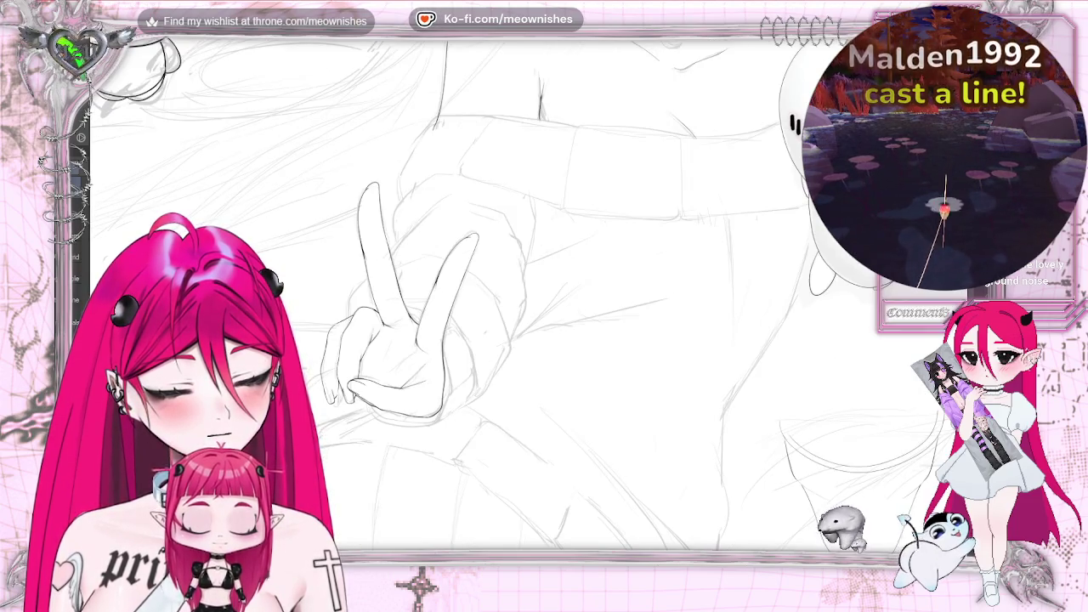
pyautogui.scroll(2, 544, 298)
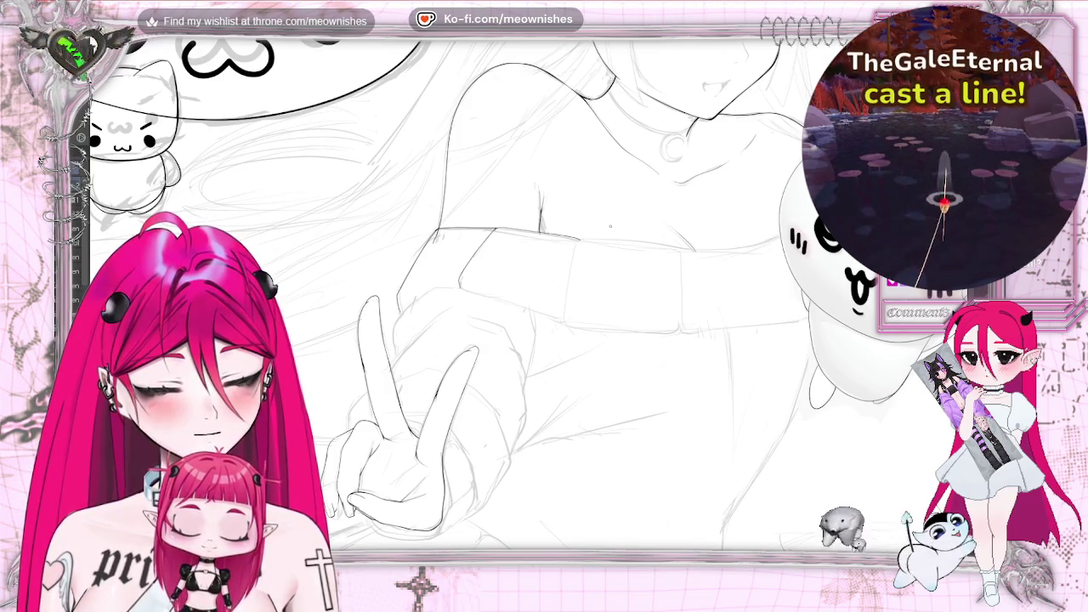
pyautogui.scroll(-5, 666, 201)
pyautogui.scroll(6, 666, 202)
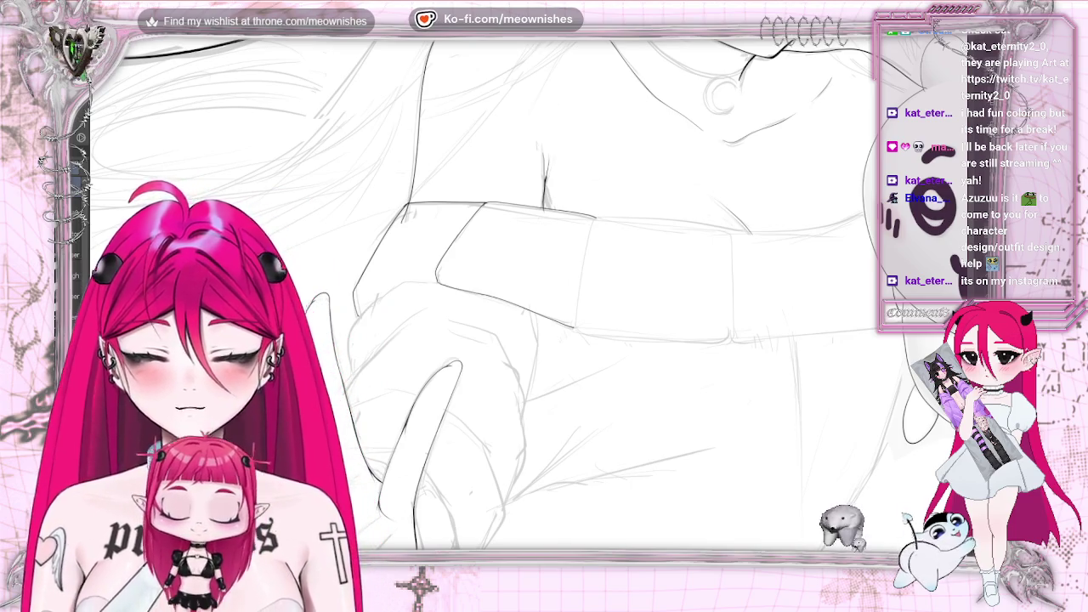
# - Mirror-check the drawing, tilt the canvas one step, and zoom onto the sleeve cuff to ink its bottom edge
pyautogui.press('h')
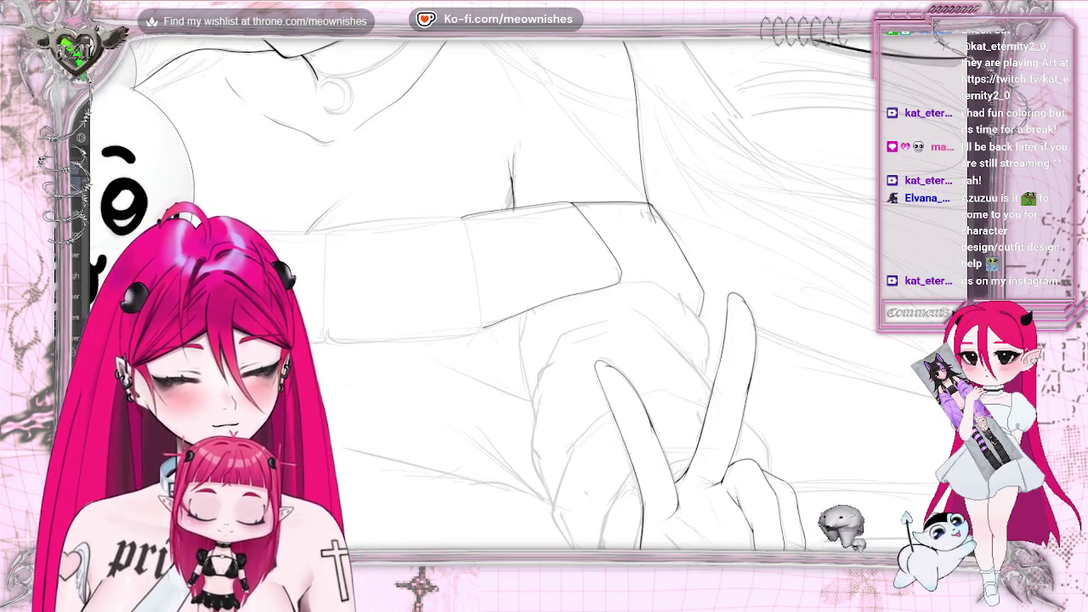
pyautogui.press('h')
pyautogui.press('-')
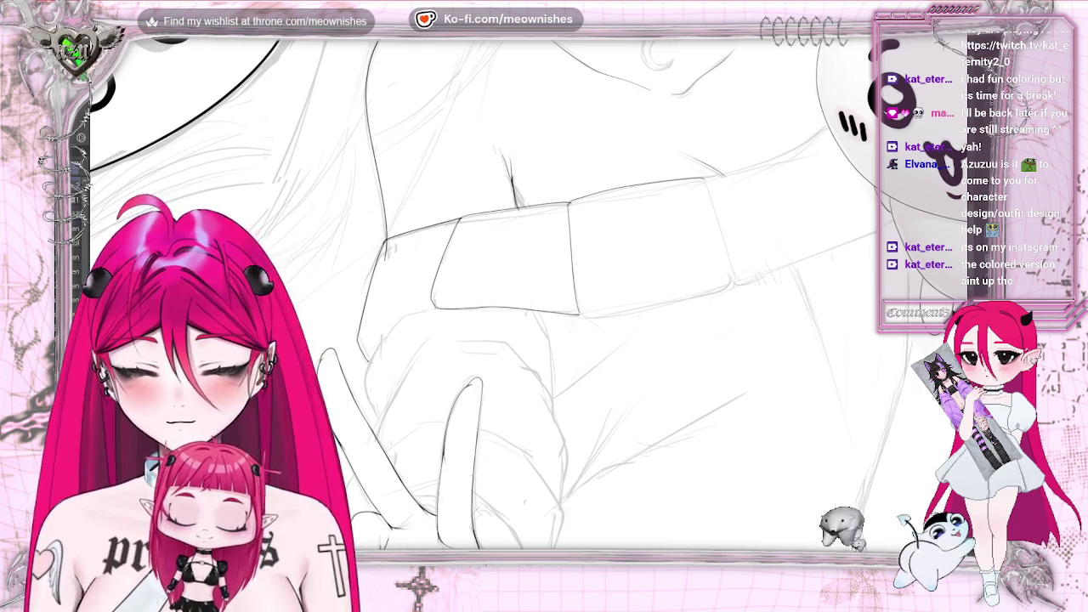
pyautogui.hotkey('ctrl', '+')
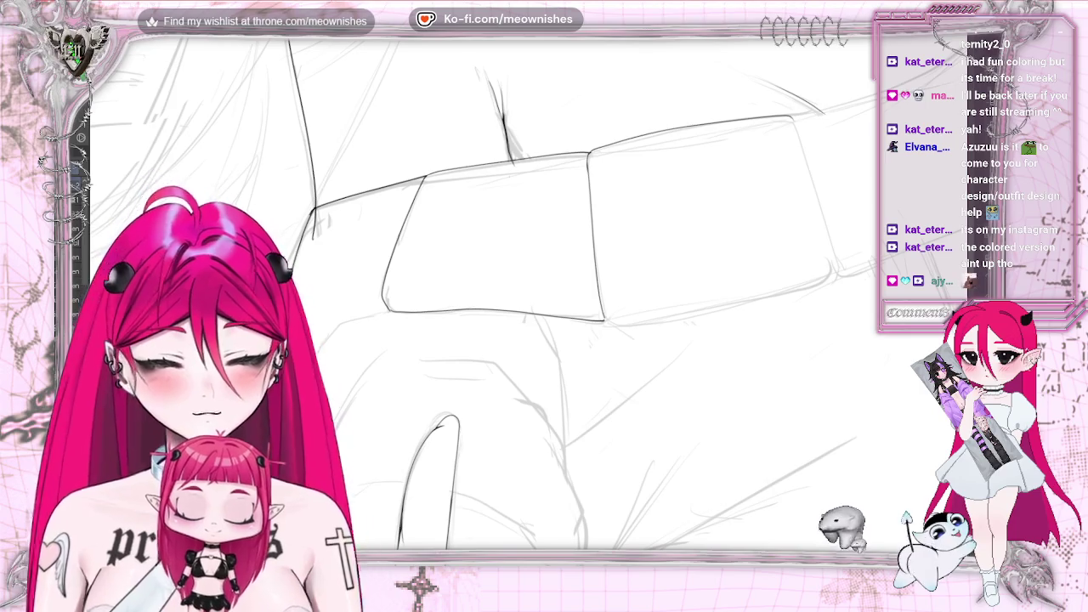
pyautogui.moveTo(793, 533); pyautogui.dragTo(628, 533)
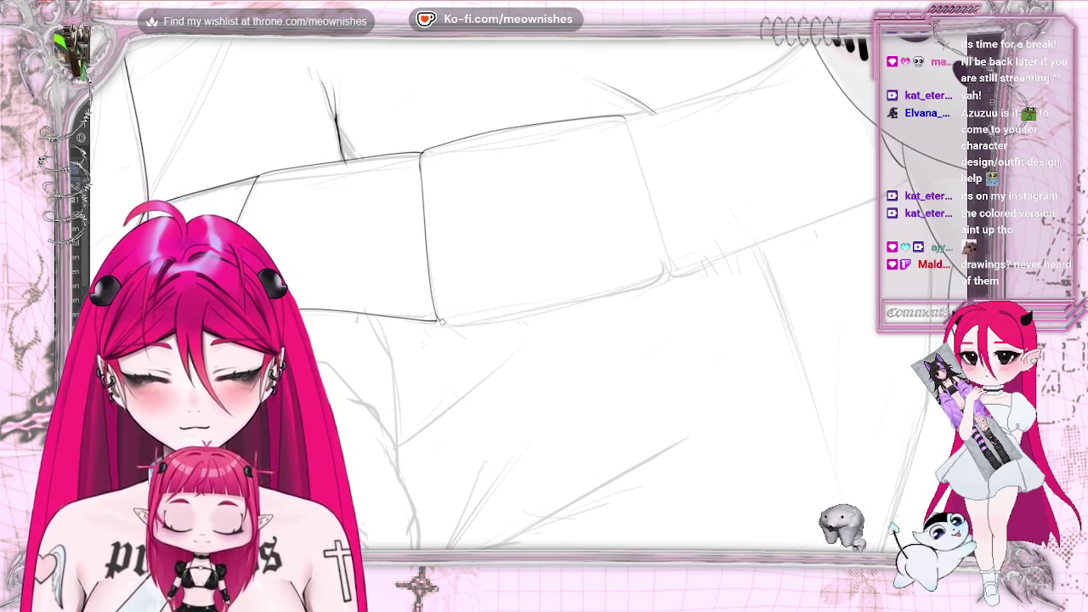
pyautogui.moveTo(442, 321); pyautogui.dragTo(631, 284)
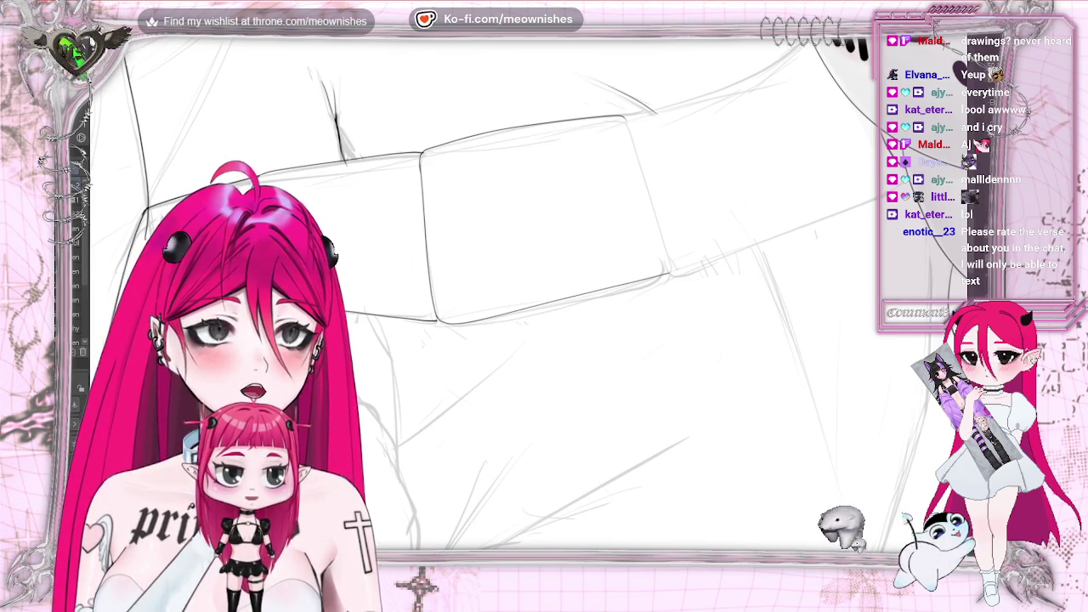
# - Switch to the anime reference image and magnify the orange the girl is holding
pyautogui.hotkey('alt', 'Tab')
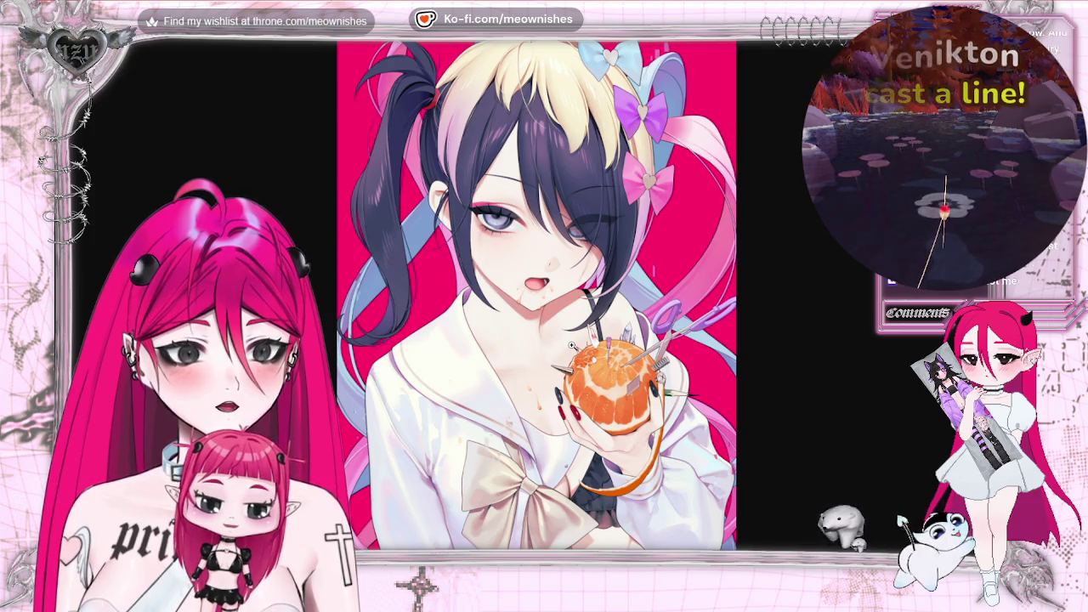
pyautogui.click(584, 403)
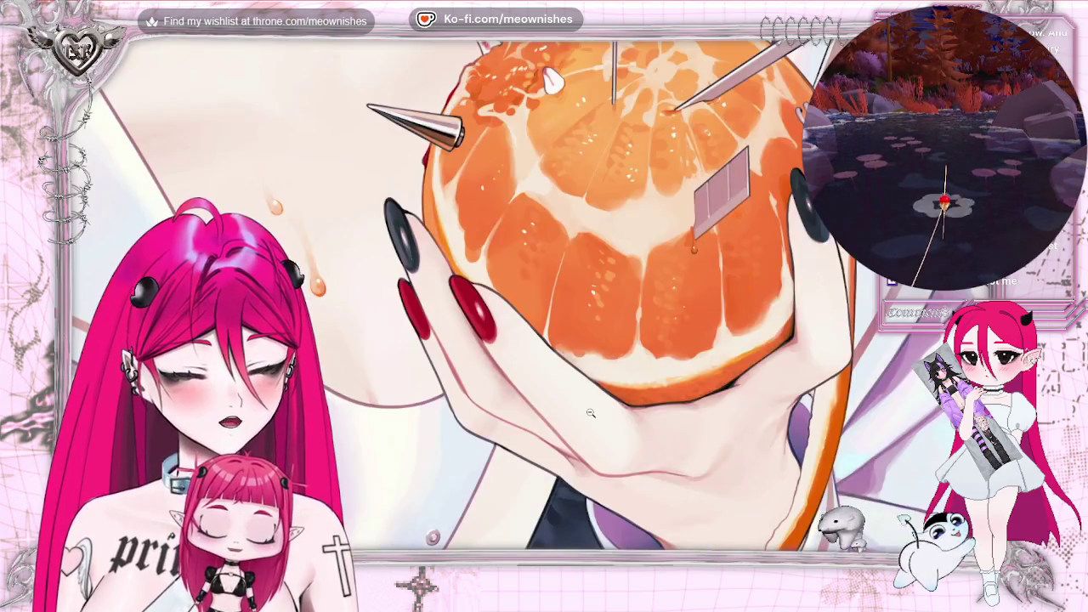
pyautogui.scroll(2, 557, 347)
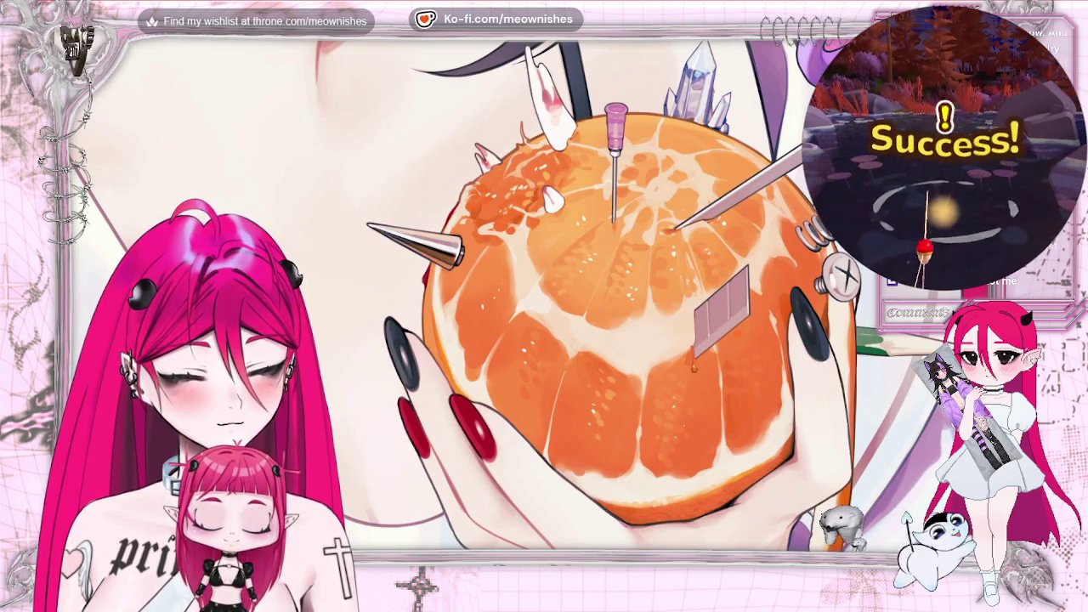
pyautogui.scroll(1, 575, 358)
pyautogui.scroll(-1, 575, 358)
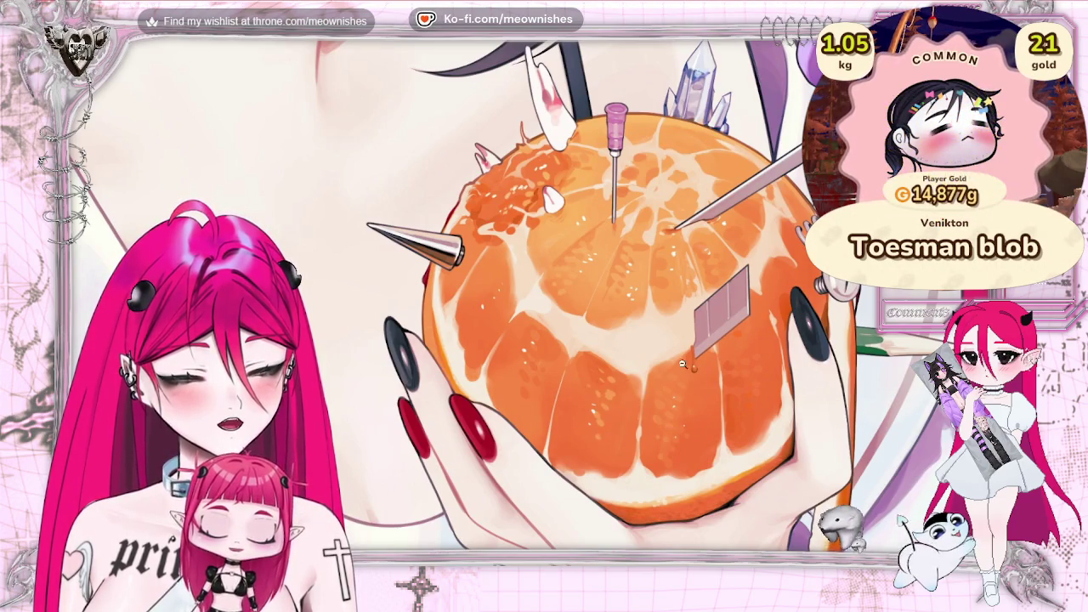
pyautogui.scroll(2, 769, 424)
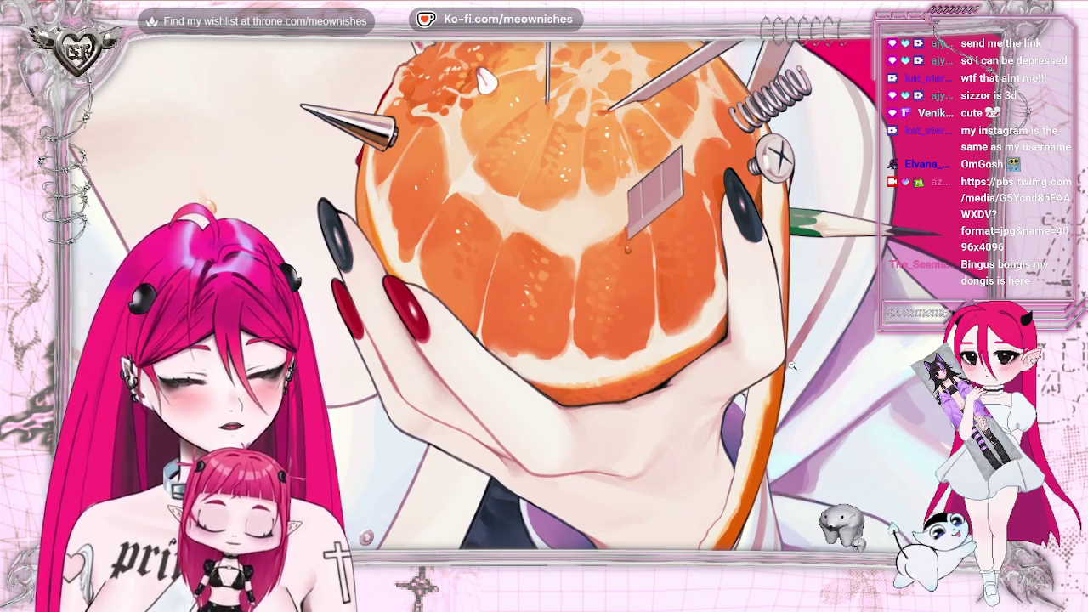
pyautogui.scroll(-3, 792, 366)
pyautogui.scroll(-3, 793, 383)
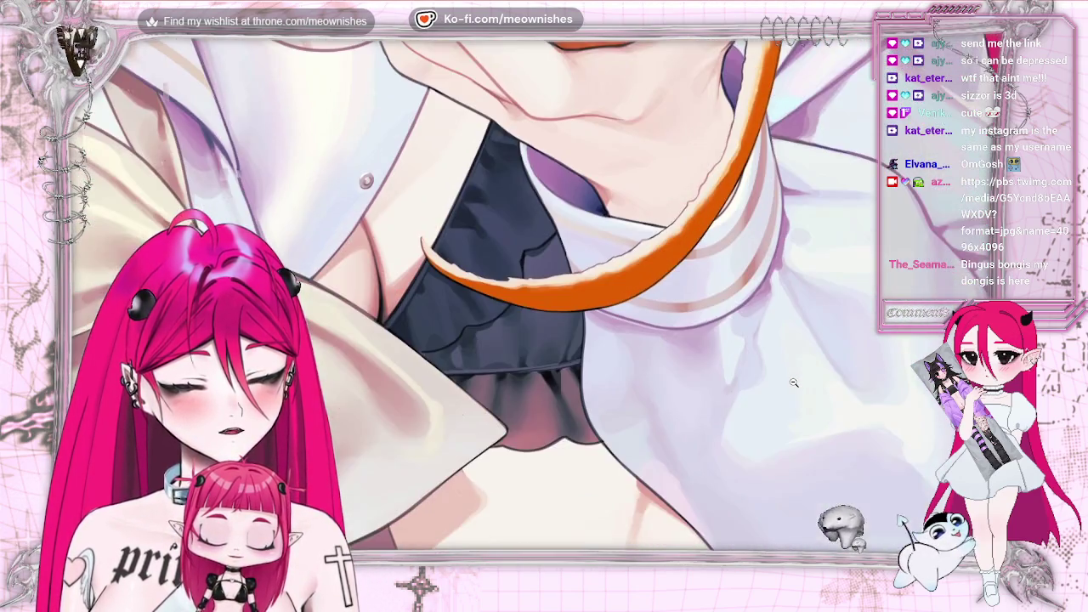
pyautogui.scroll(4, 793, 382)
pyautogui.scroll(-4, 795, 384)
pyautogui.scroll(-2, 797, 388)
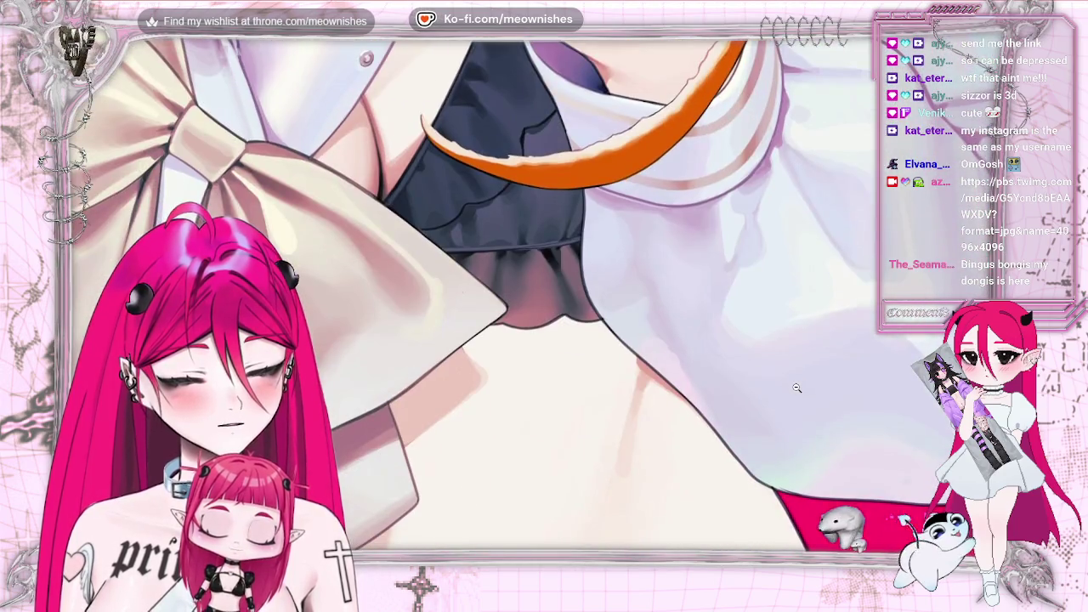
pyautogui.scroll(1, 917, 468)
pyautogui.scroll(3, 917, 468)
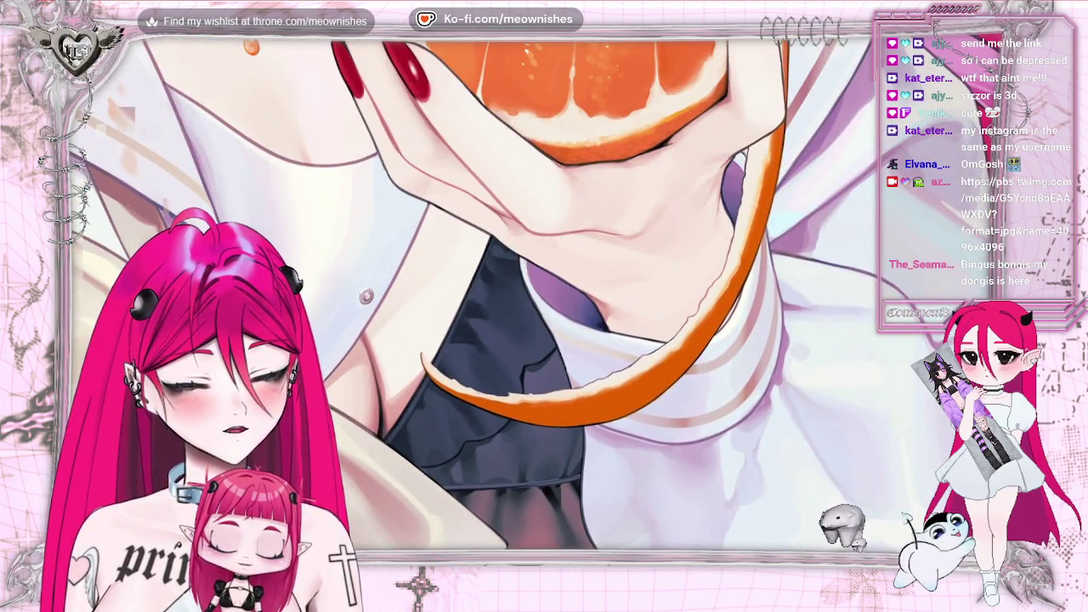
pyautogui.scroll(3, 511, 294)
pyautogui.scroll(3, 545, 294)
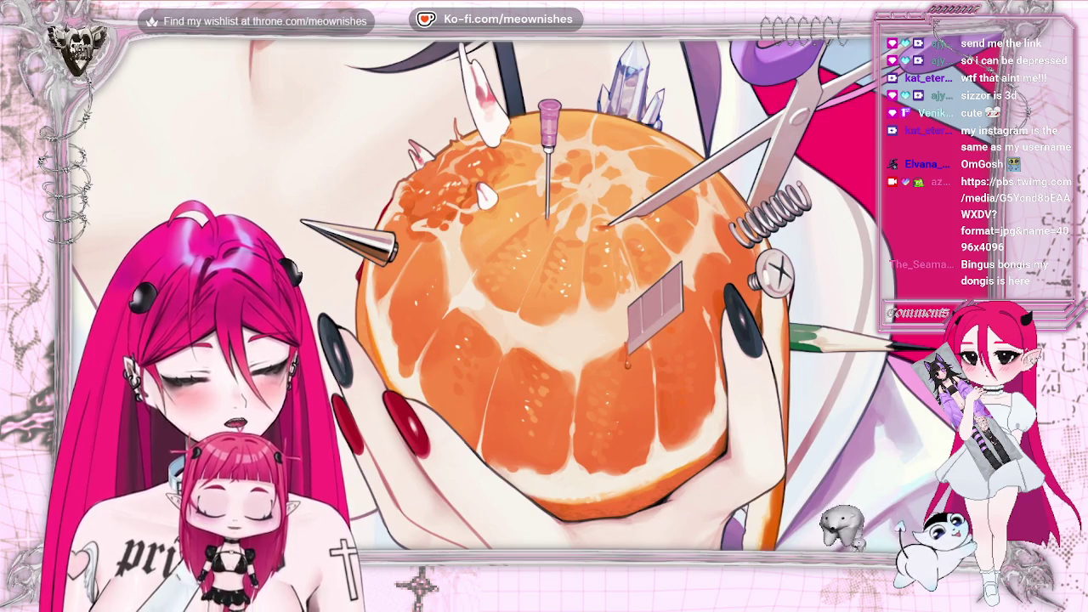
pyautogui.scroll(1, 829, 302)
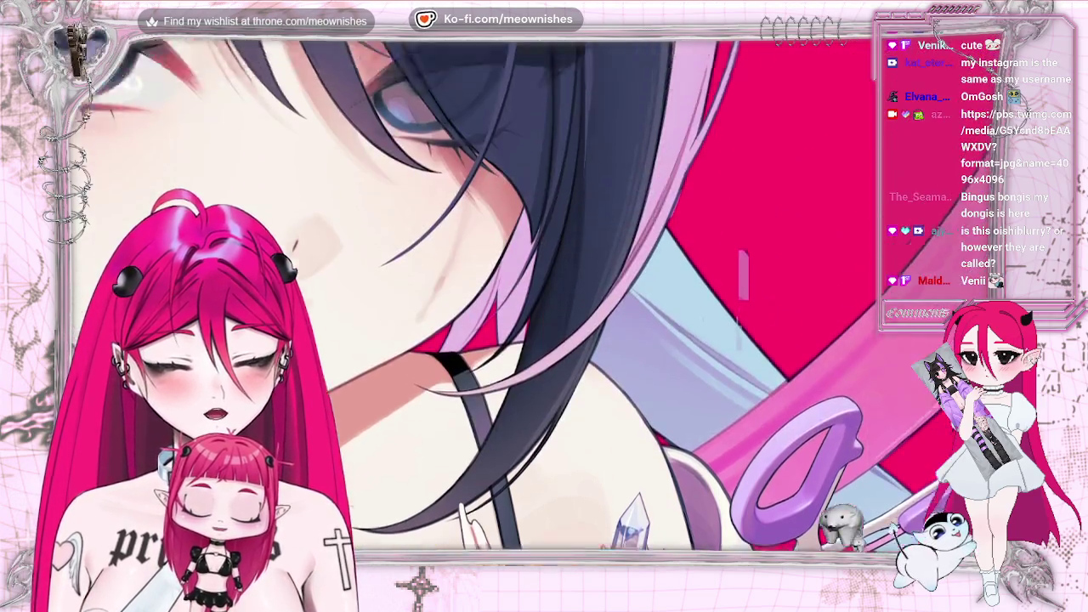
pyautogui.click(269, 234)
pyautogui.click(538, 235)
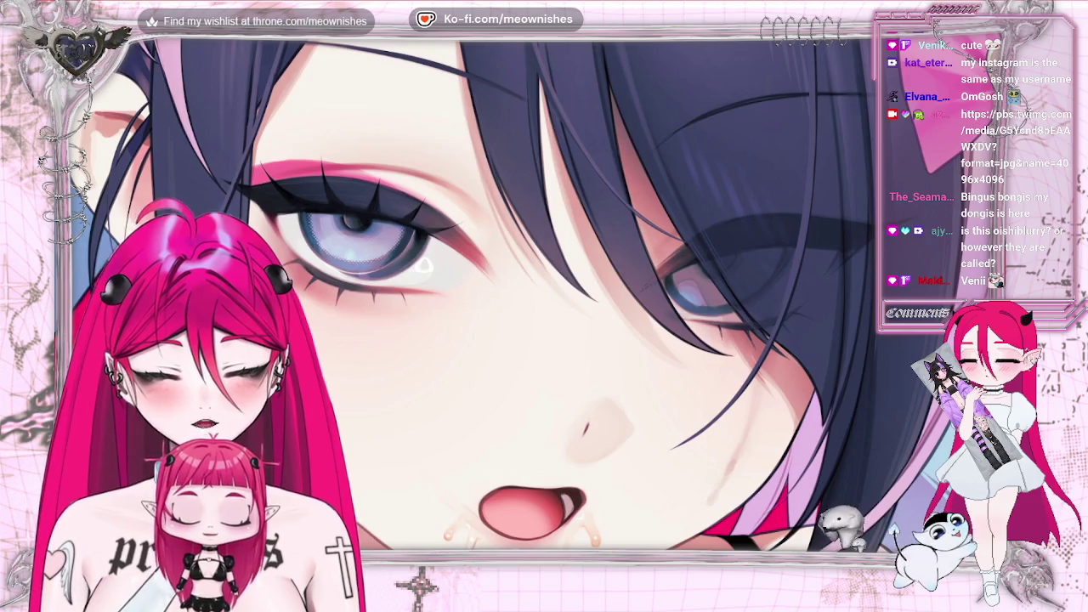
pyautogui.click(544, 127)
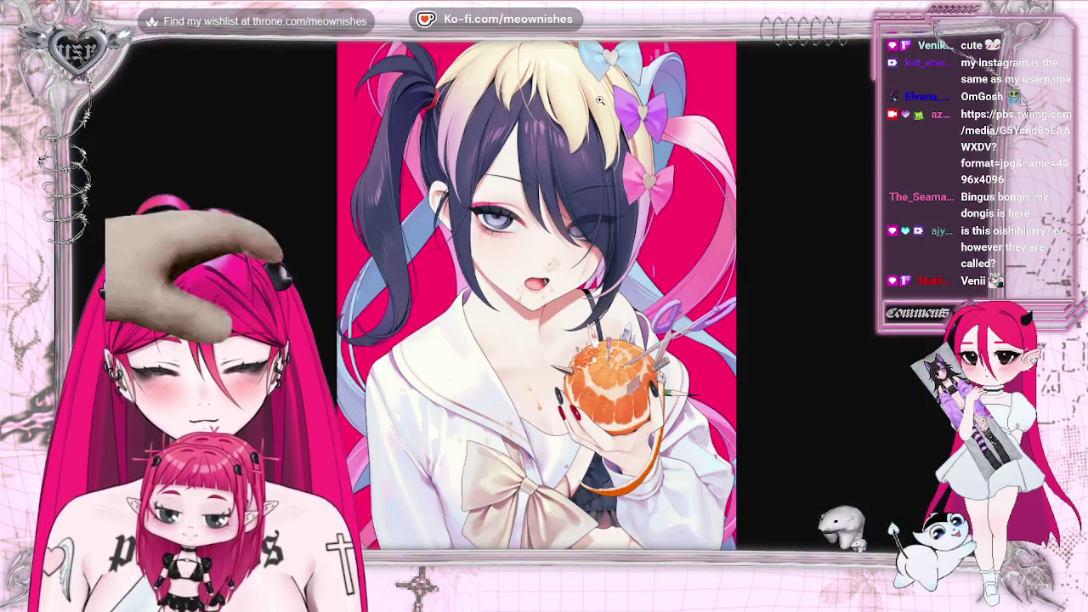
pyautogui.click(599, 100)
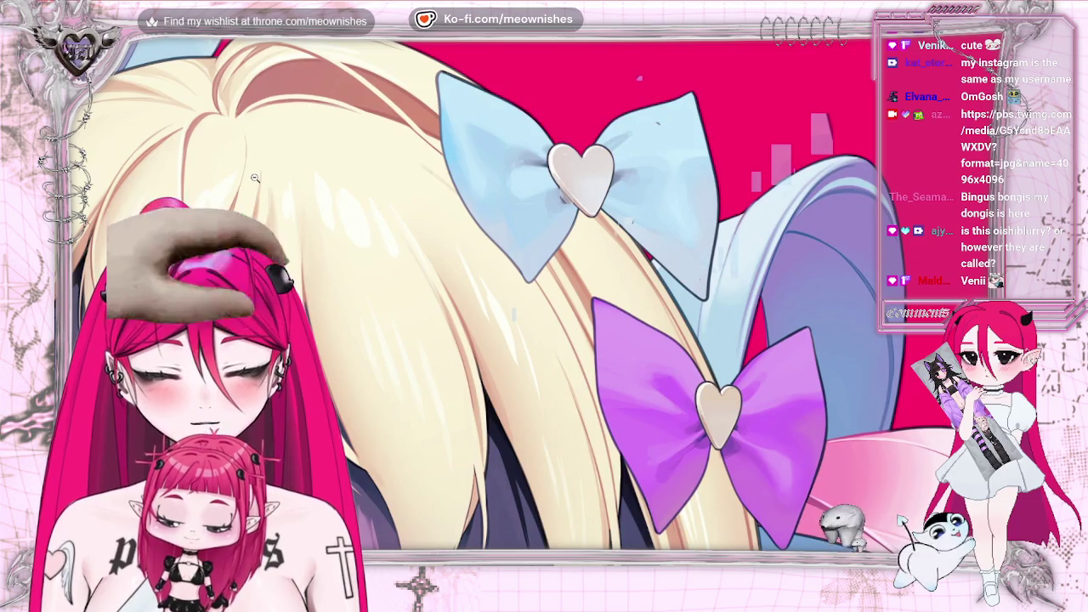
pyautogui.click(660, 456)
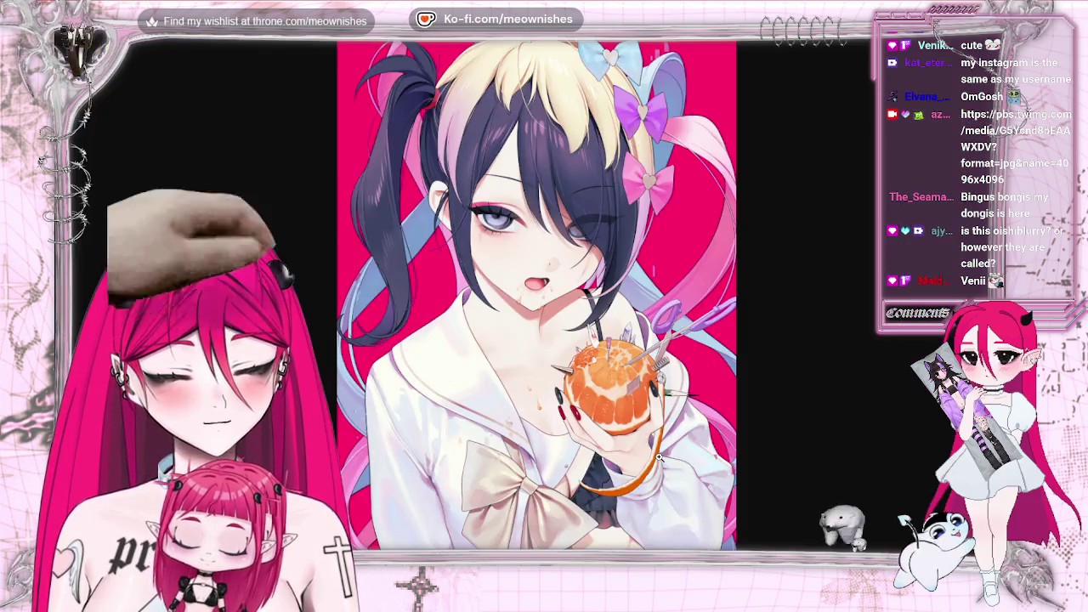
pyautogui.click(555, 442)
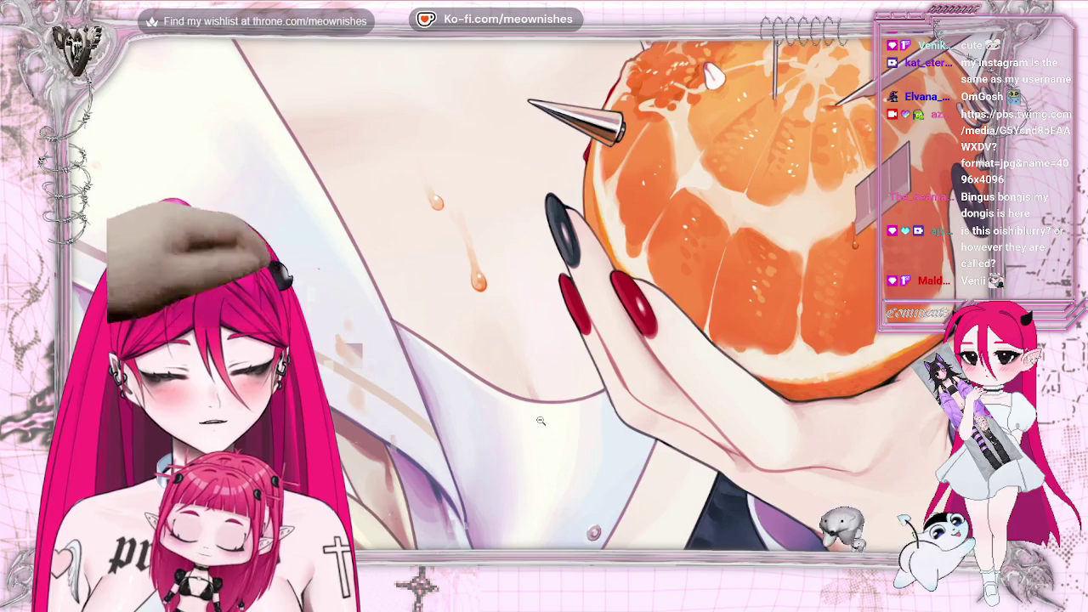
pyautogui.click(540, 420)
pyautogui.click(537, 346)
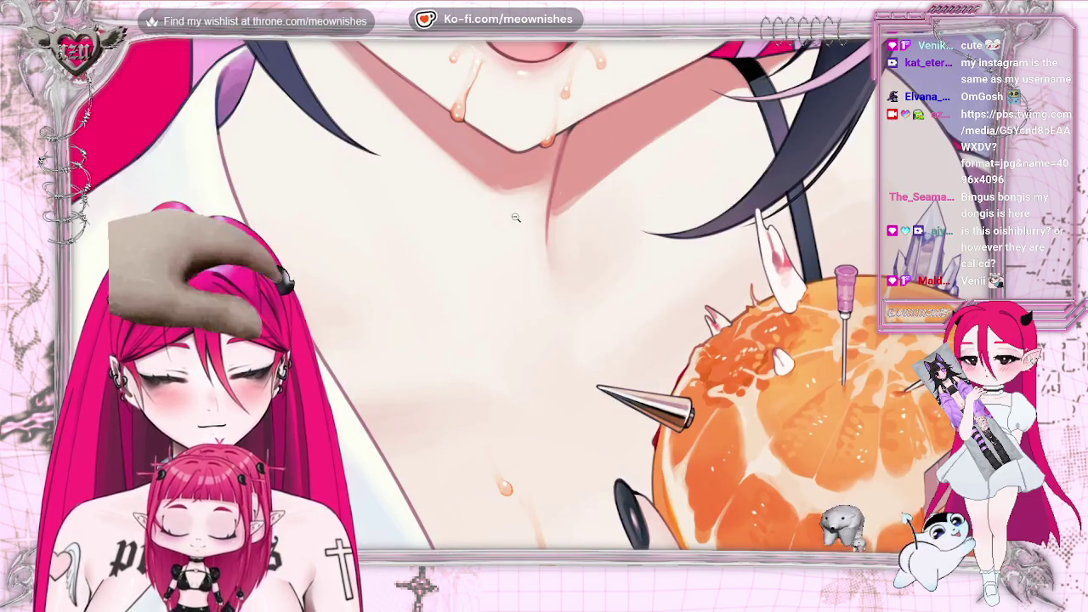
pyautogui.scroll(3, 539, 289)
pyautogui.scroll(1, 539, 280)
pyautogui.scroll(3, 539, 280)
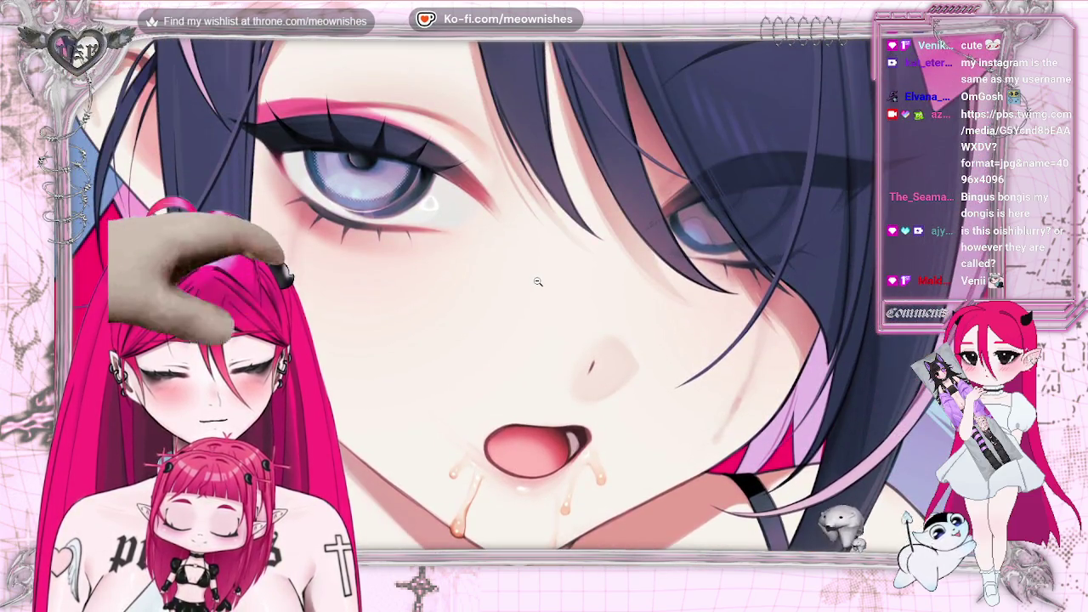
pyautogui.scroll(-3, 537, 282)
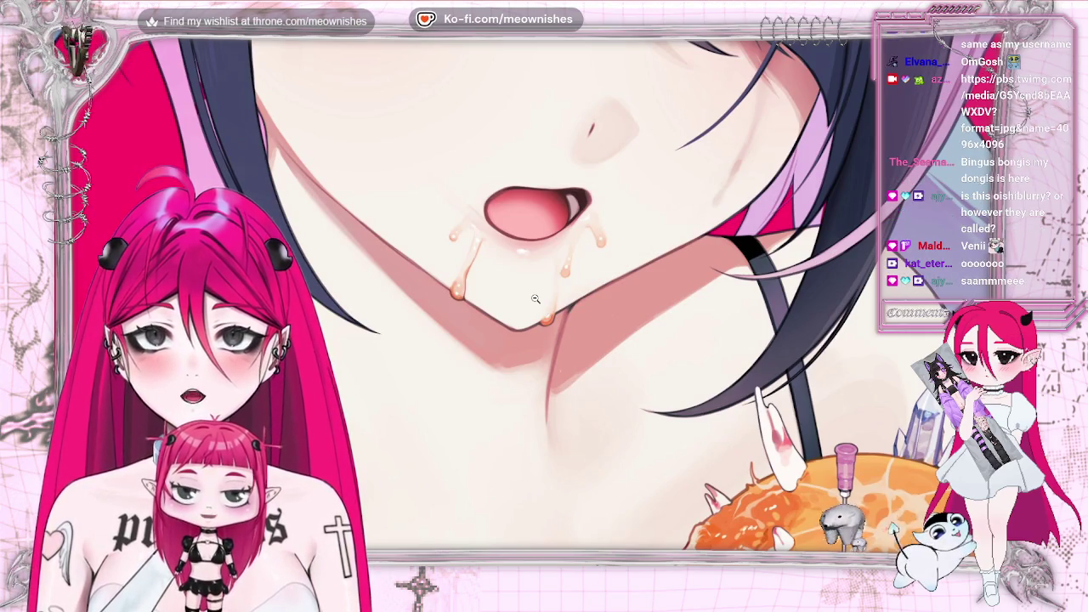
pyautogui.scroll(-5, 497, 298)
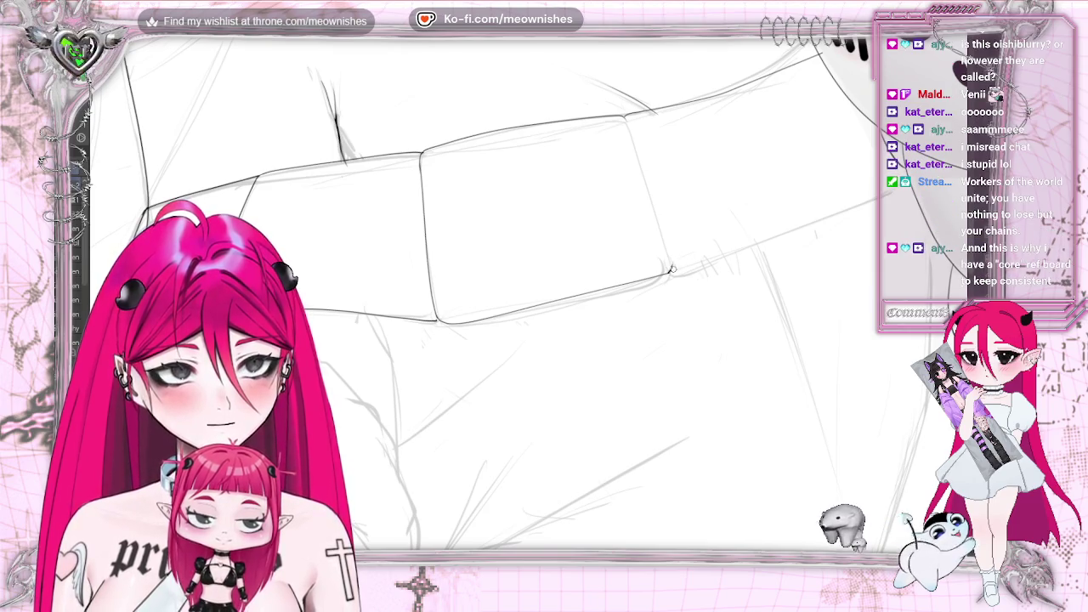
# - Ink a clean line over the sofa sketch and extend the cushion edge, undoing and redoing strokes
pyautogui.moveTo(672, 270); pyautogui.dragTo(832, 219)
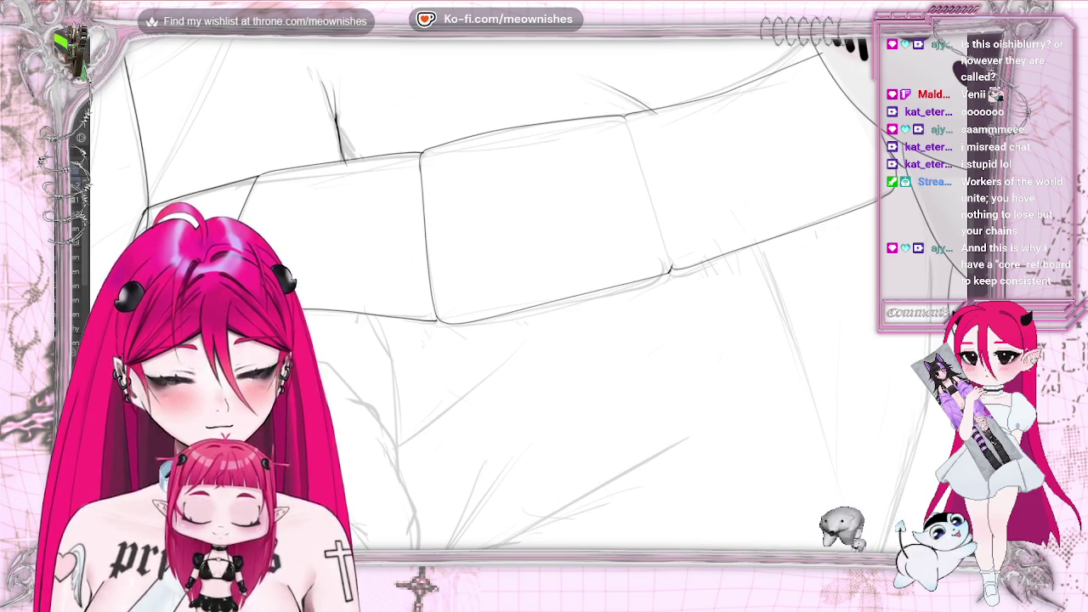
pyautogui.hotkey('ctrl', '0')
pyautogui.hotkey('ctrl', '0')
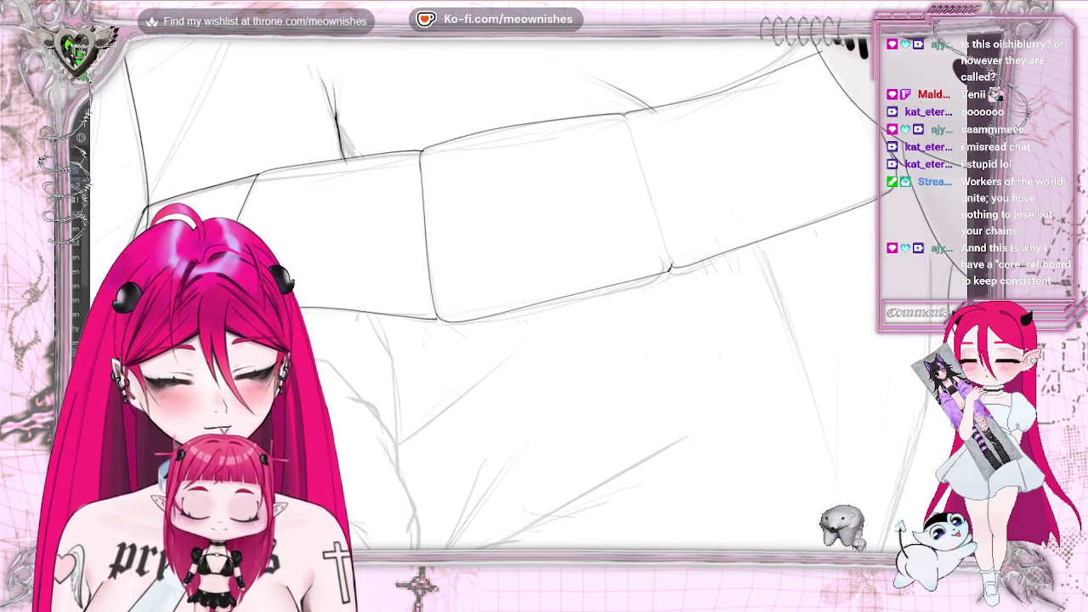
pyautogui.press('h')
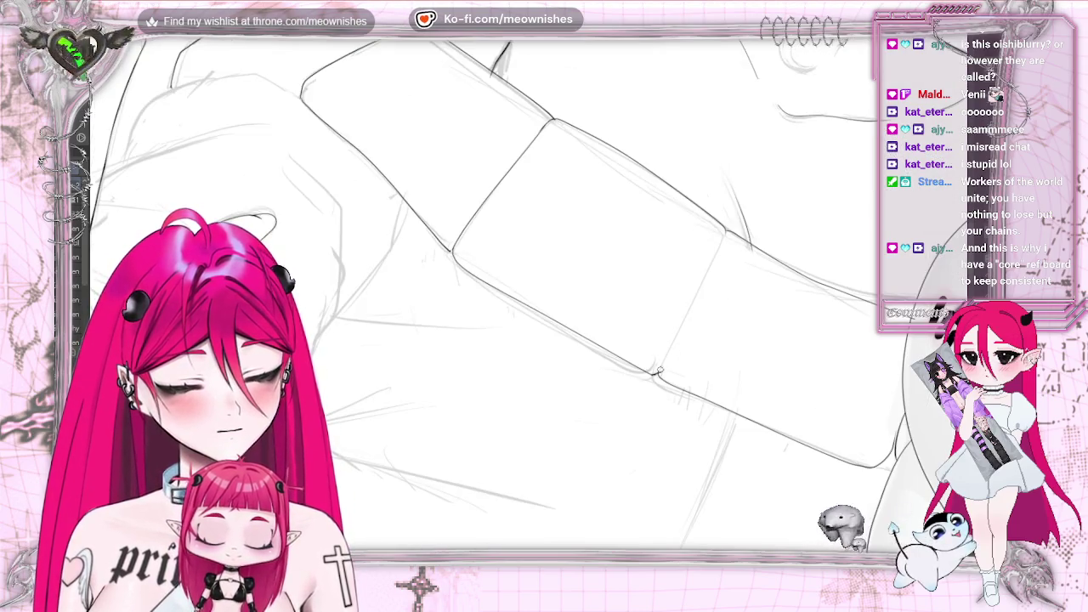
pyautogui.moveTo(708, 264); pyautogui.dragTo(725, 235)
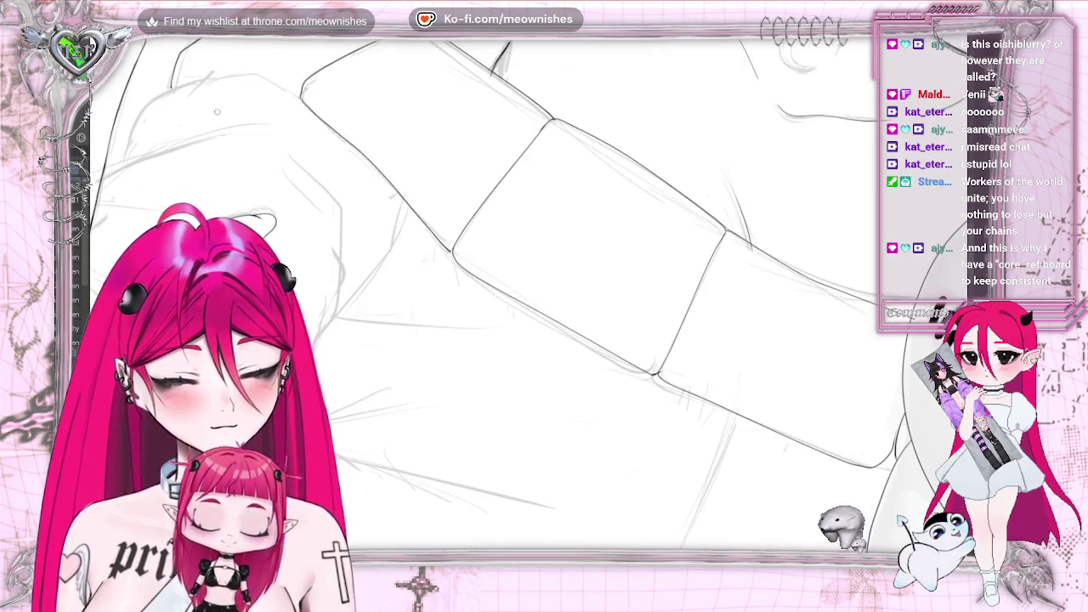
pyautogui.hotkey('ctrl', 'z')
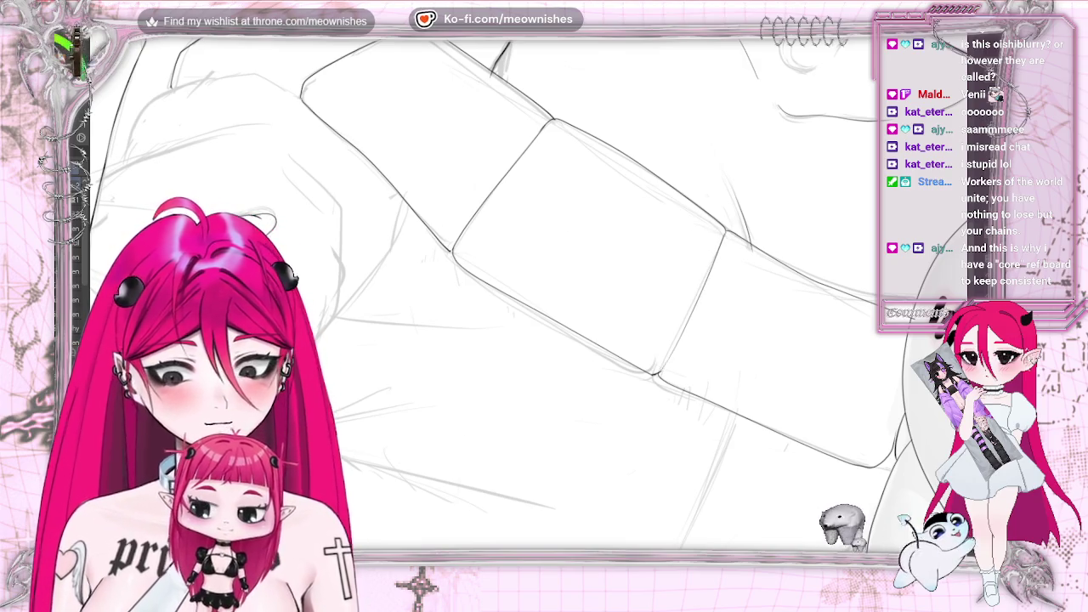
pyautogui.hotkey('ctrl', 'z')
pyautogui.hotkey('ctrl', 'y')
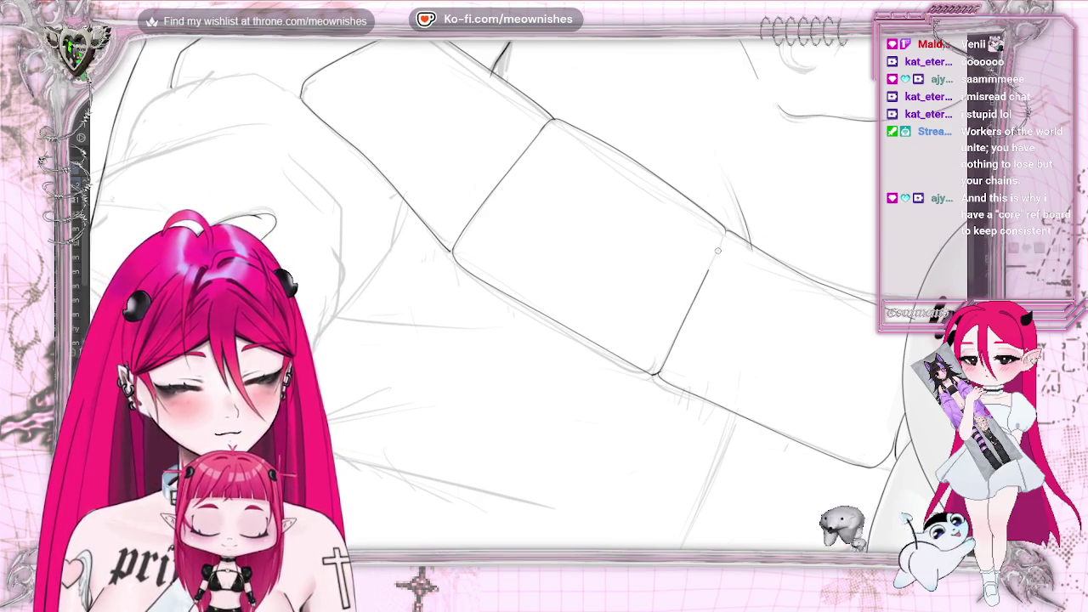
# - Rotate and mirror the view, thicken the middle cushion's lower right corner, then level the canvas
pyautogui.press('5')
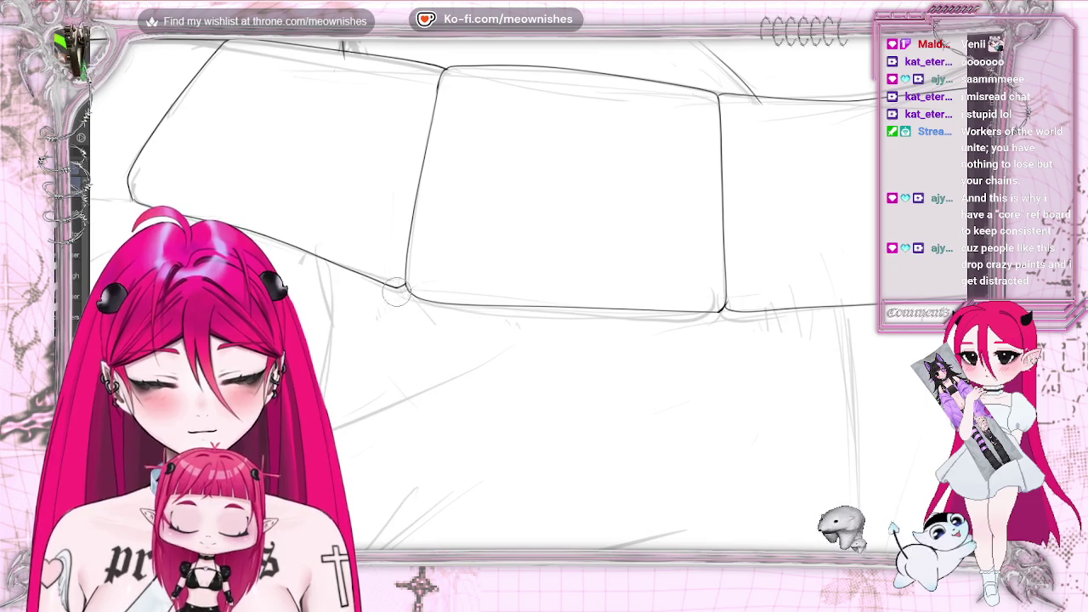
pyautogui.press('m')
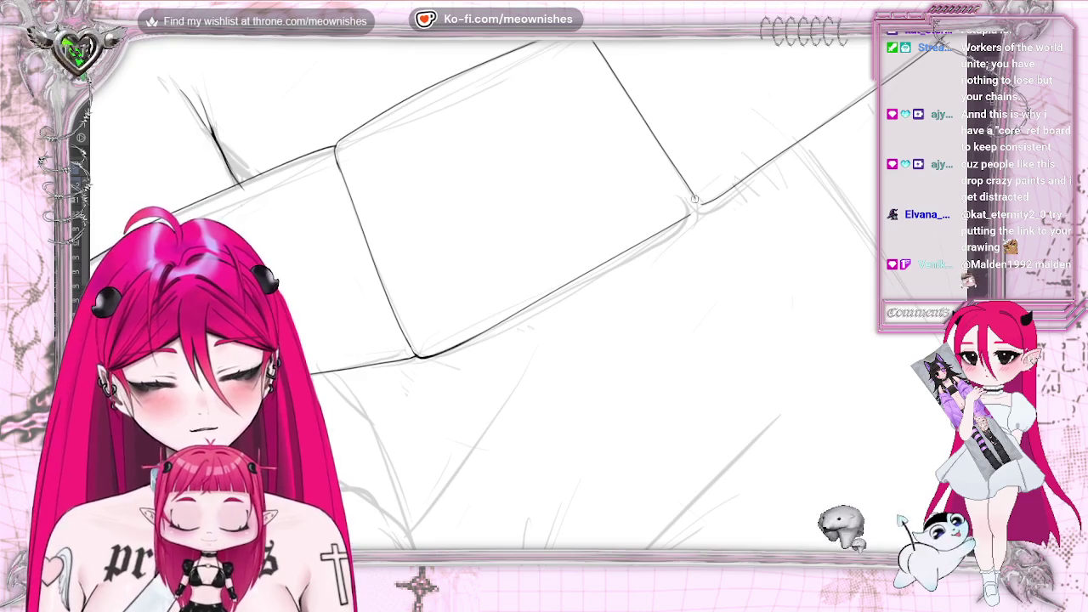
pyautogui.moveTo(699, 204); pyautogui.dragTo(684, 216)
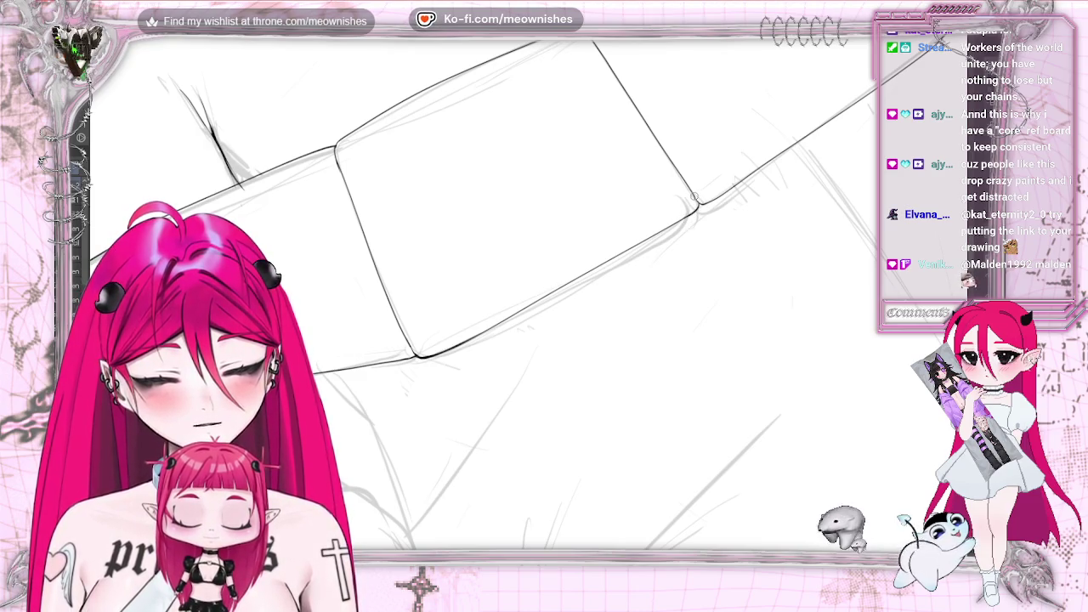
pyautogui.press('Home')
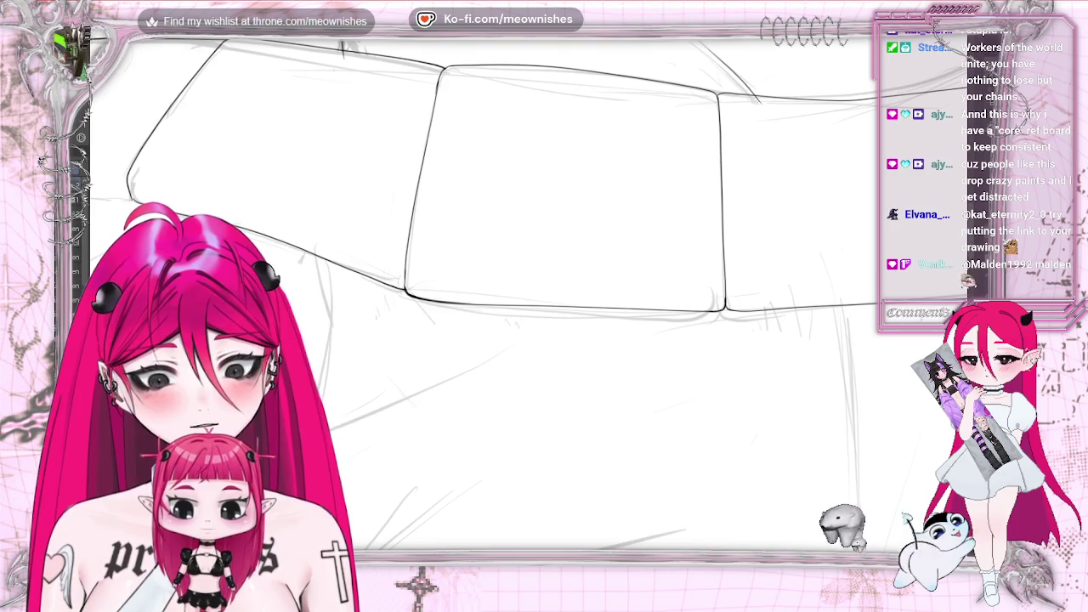
# - Mirror the canvas view and zoom in on the cushion's right corner
pyautogui.scroll(-3, 545, 306)
pyautogui.scroll(-2, 545, 306)
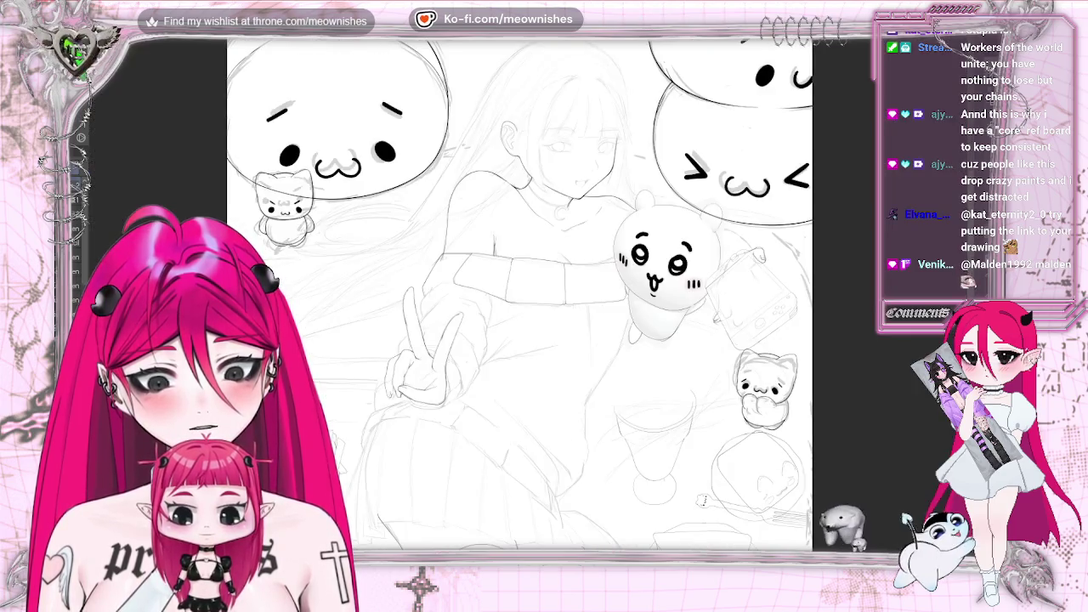
pyautogui.scroll(2, 544, 306)
pyautogui.scroll(3, 544, 306)
pyautogui.scroll(1, 525, 305)
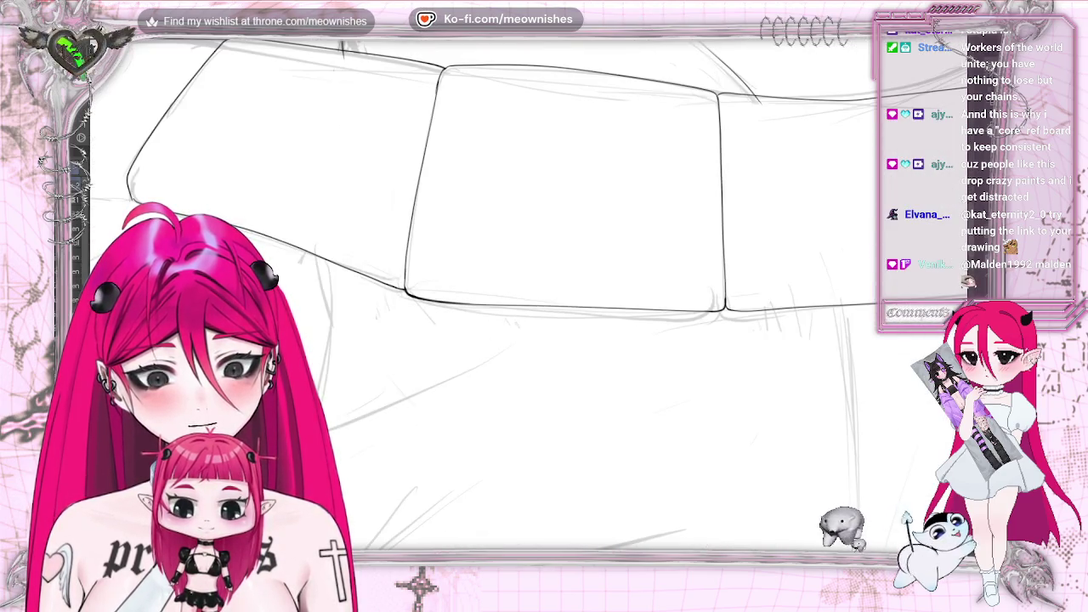
pyautogui.press('h')
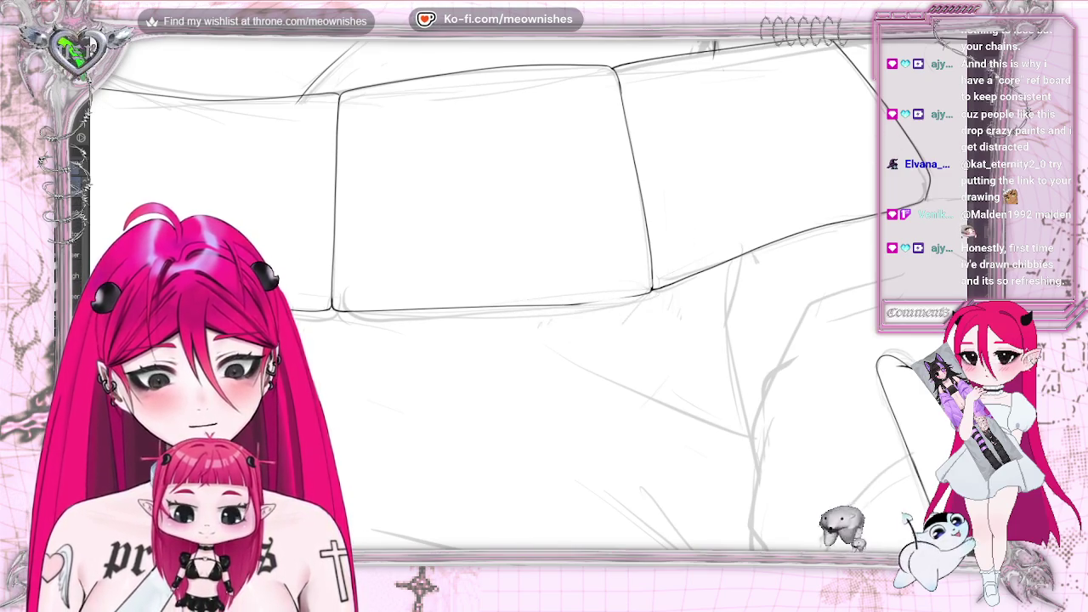
pyautogui.hotkey('ctrl', '+')
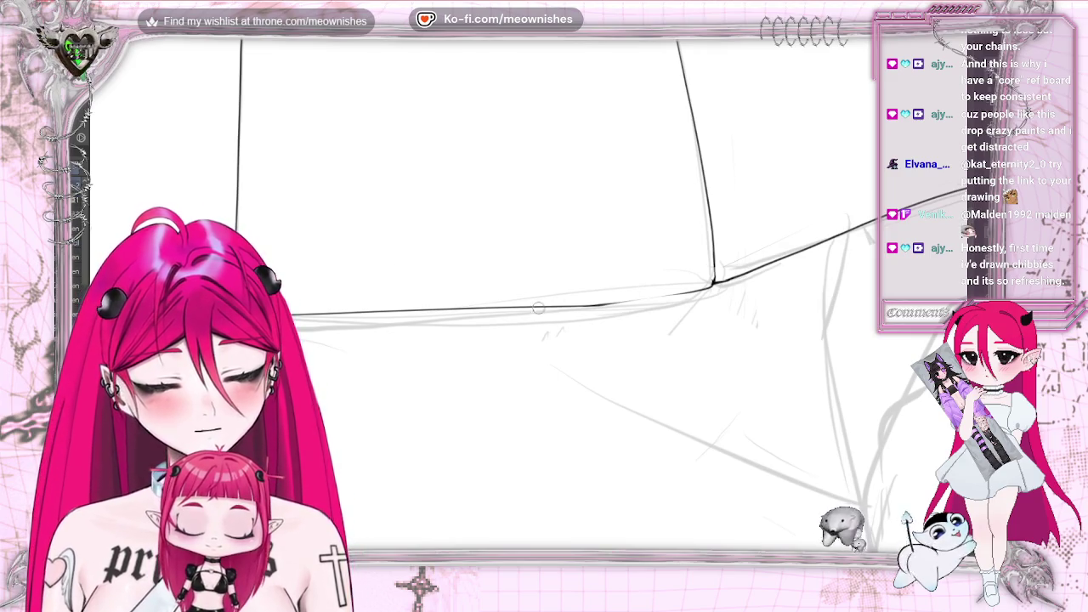
# - Ink the cushions' bottom edge out to the right corner in two strokes and review it
pyautogui.moveTo(650, 296); pyautogui.dragTo(715, 284)
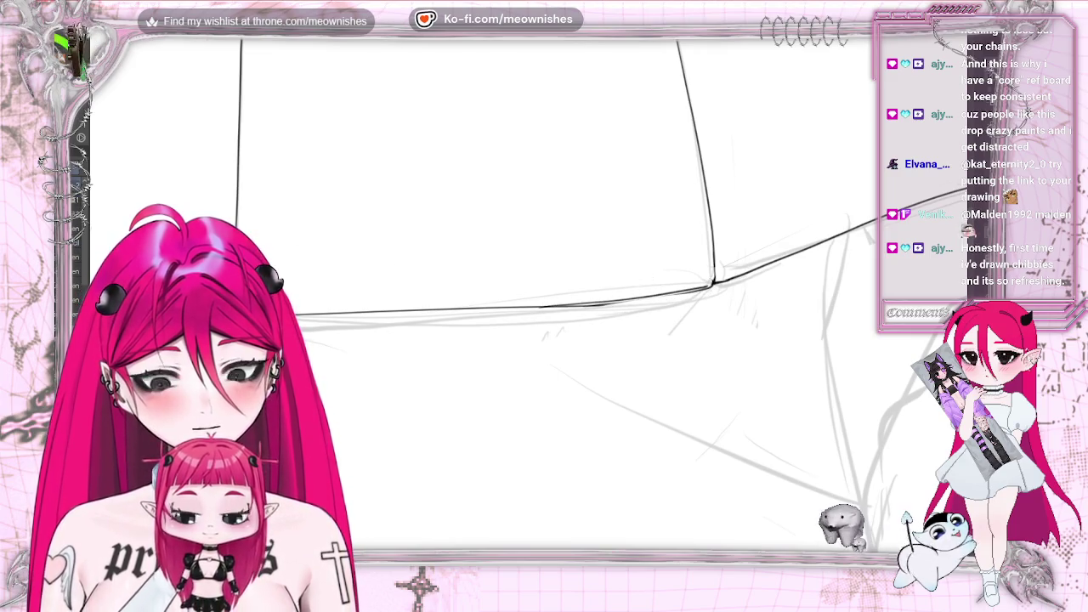
pyautogui.moveTo(642, 299); pyautogui.dragTo(712, 283)
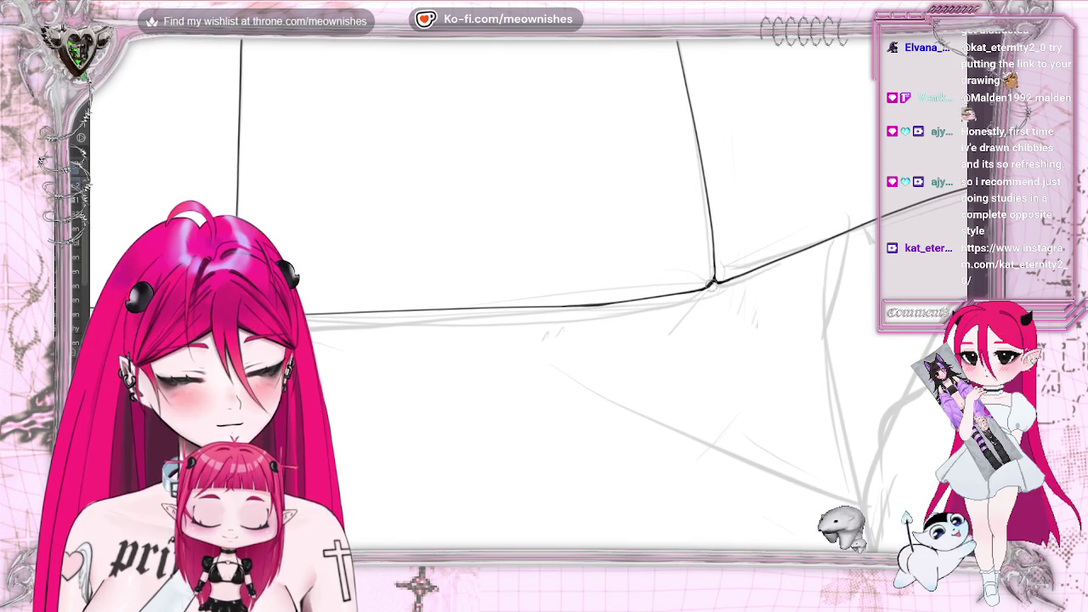
pyautogui.scroll(-2, 712, 281)
pyautogui.scroll(-2, 712, 281)
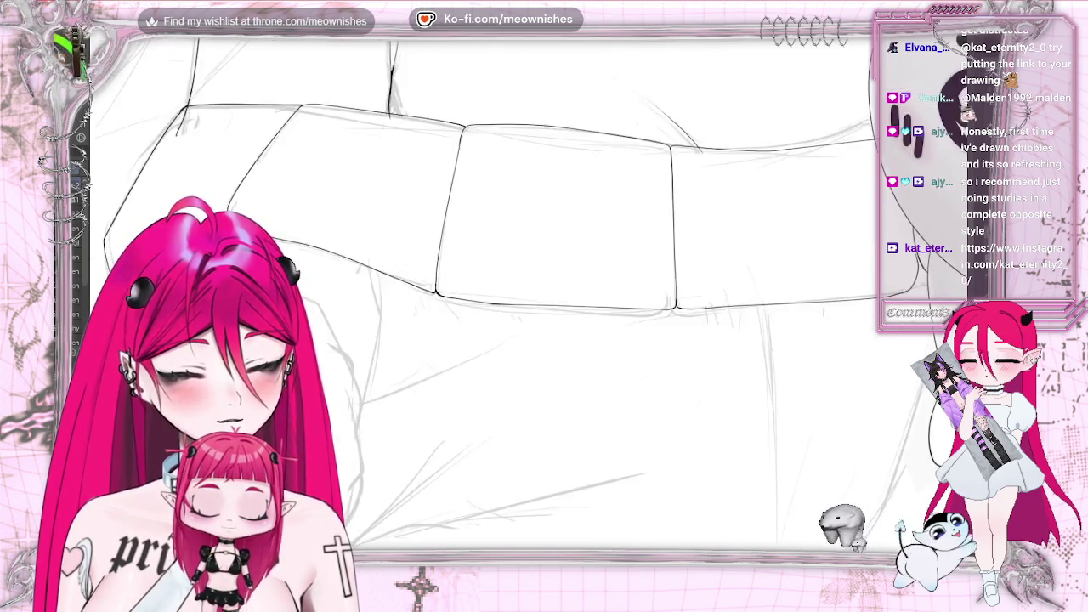
pyautogui.scroll(-2, 713, 281)
pyautogui.scroll(-2, 713, 280)
pyautogui.scroll(2, 524, 301)
pyautogui.scroll(2, 524, 301)
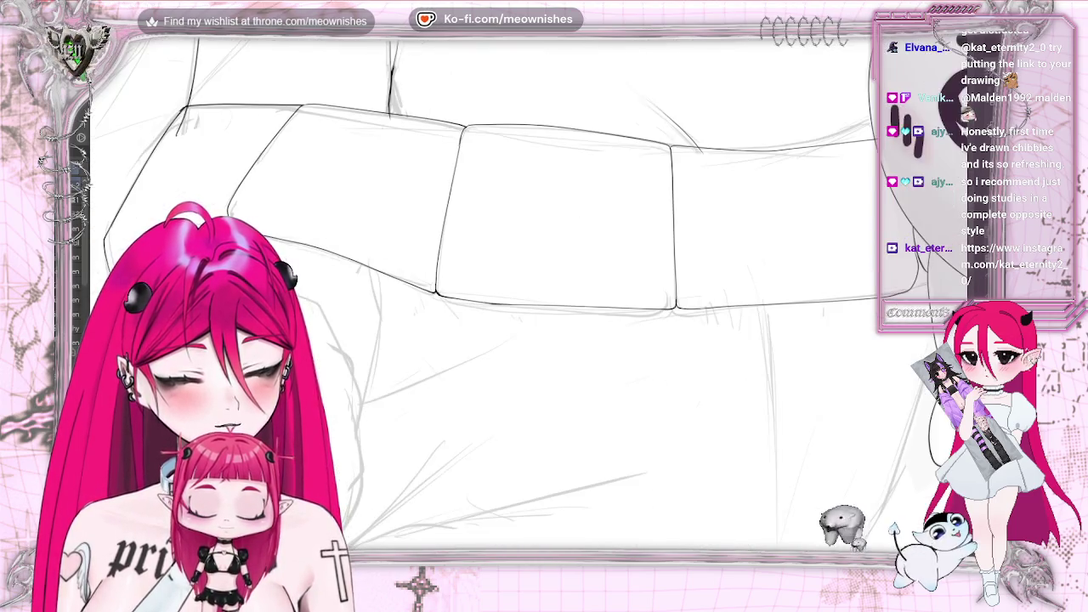
pyautogui.scroll(-1, 544, 306)
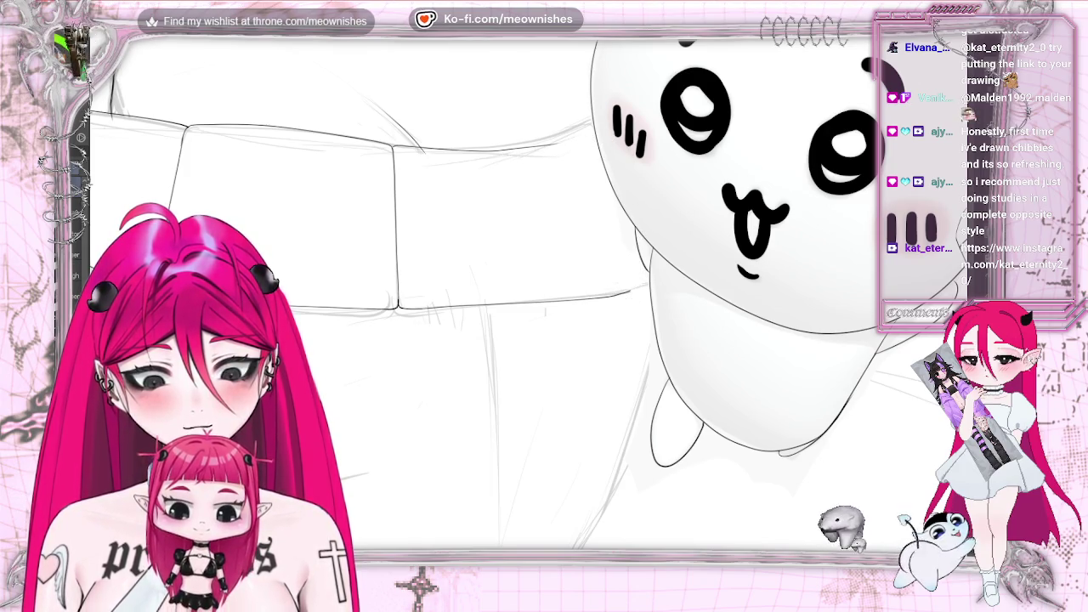
# - Sketch the right cushion's outer edge, undoing two attempts before keeping a lower stroke
pyautogui.hotkey('ctrl', '+')
pyautogui.hotkey('ctrl', '-')
pyautogui.hotkey('ctrl', '+')
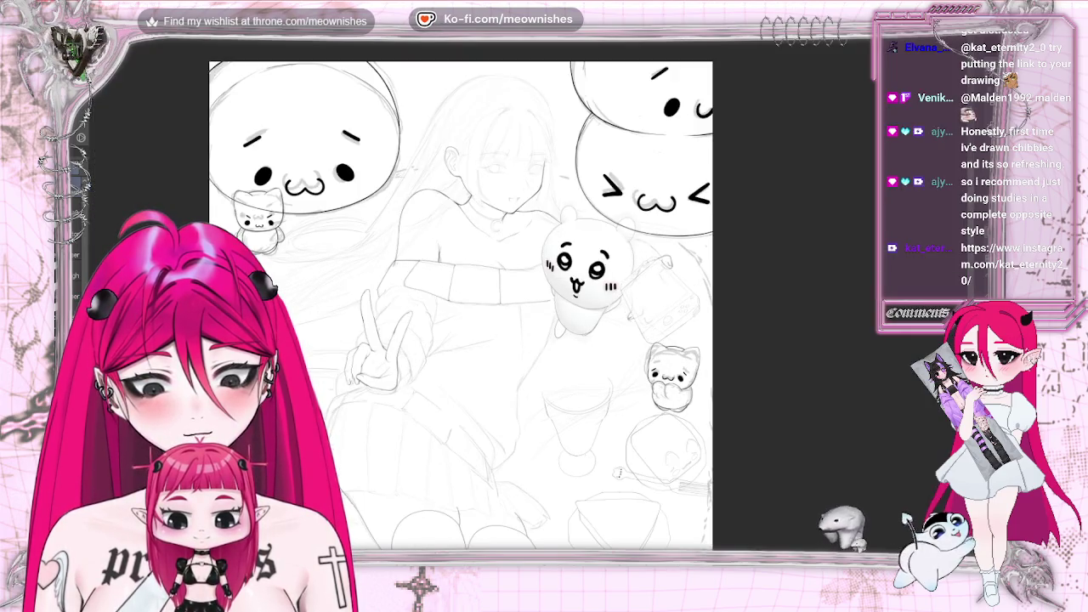
pyautogui.hotkey('ctrl', '+')
pyautogui.hotkey('ctrl', '+')
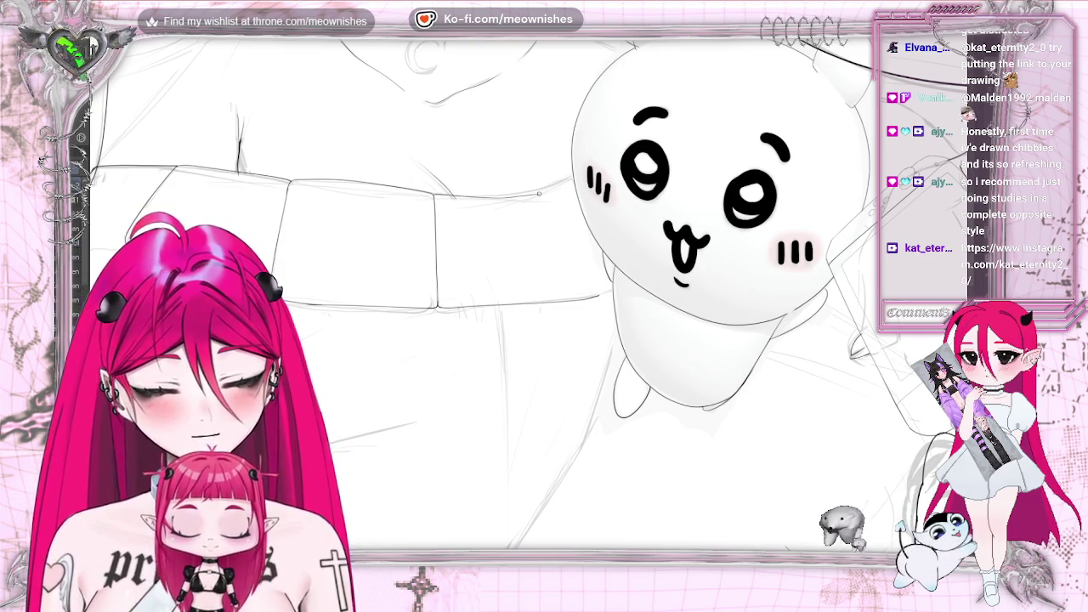
pyautogui.moveTo(577, 270); pyautogui.dragTo(585, 295)
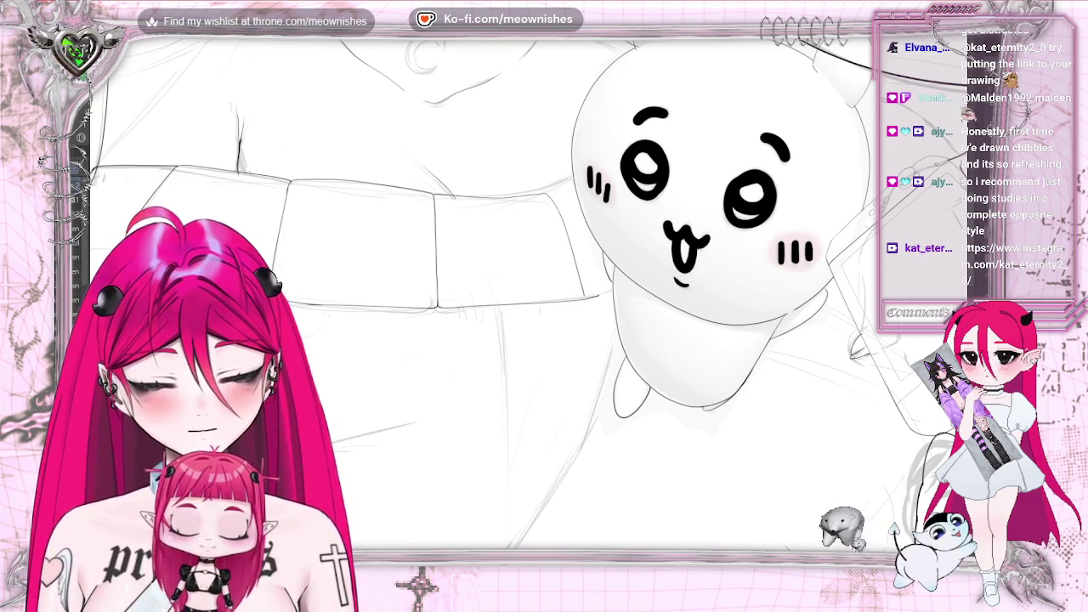
pyautogui.hotkey('ctrl', 'z')
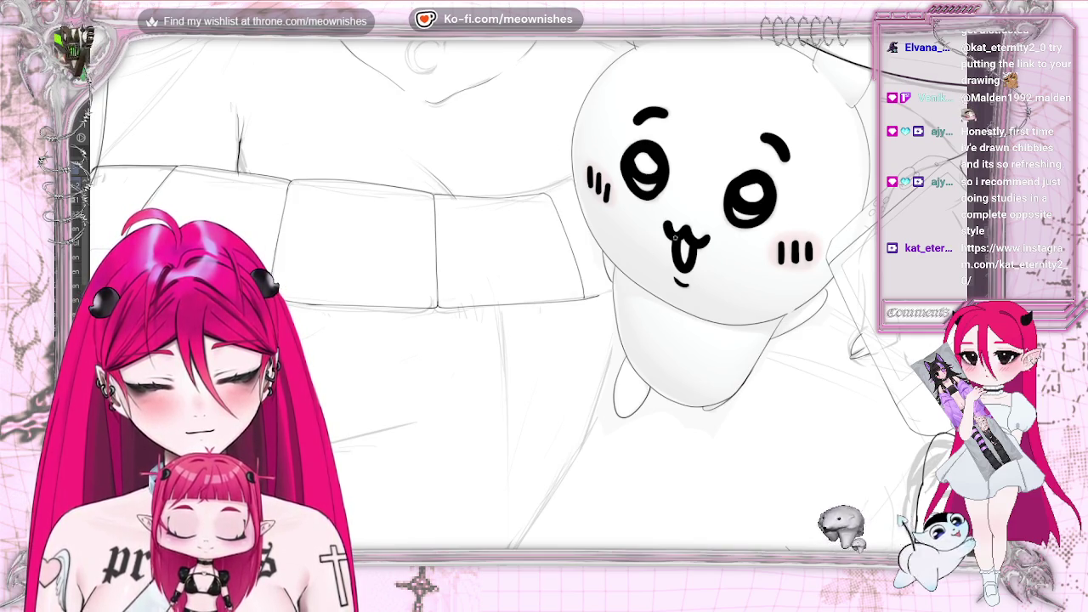
pyautogui.hotkey('ctrl', '0')
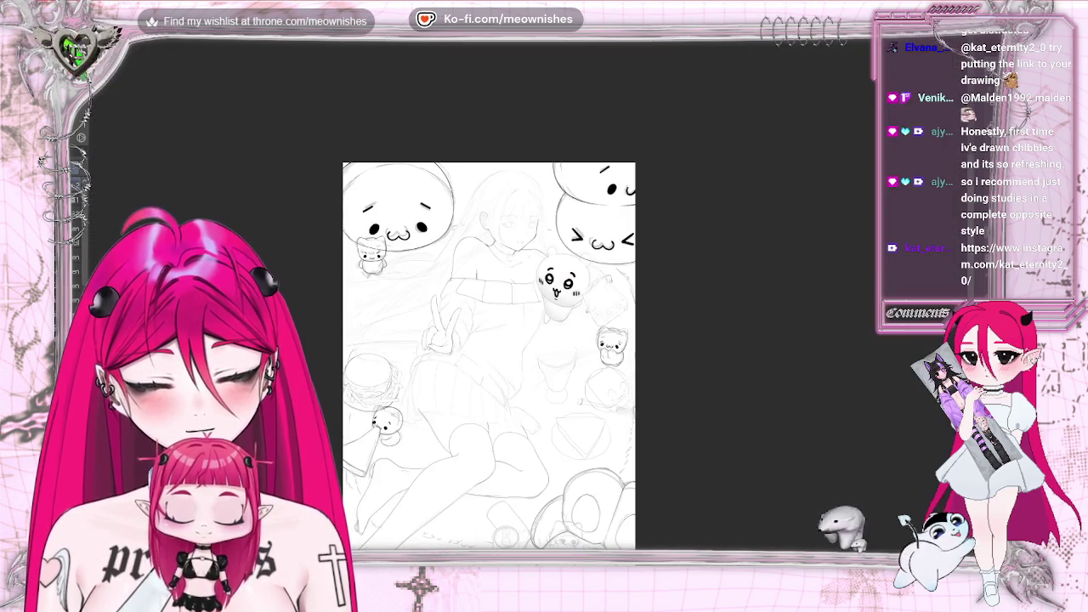
pyautogui.scroll(5, 526, 301)
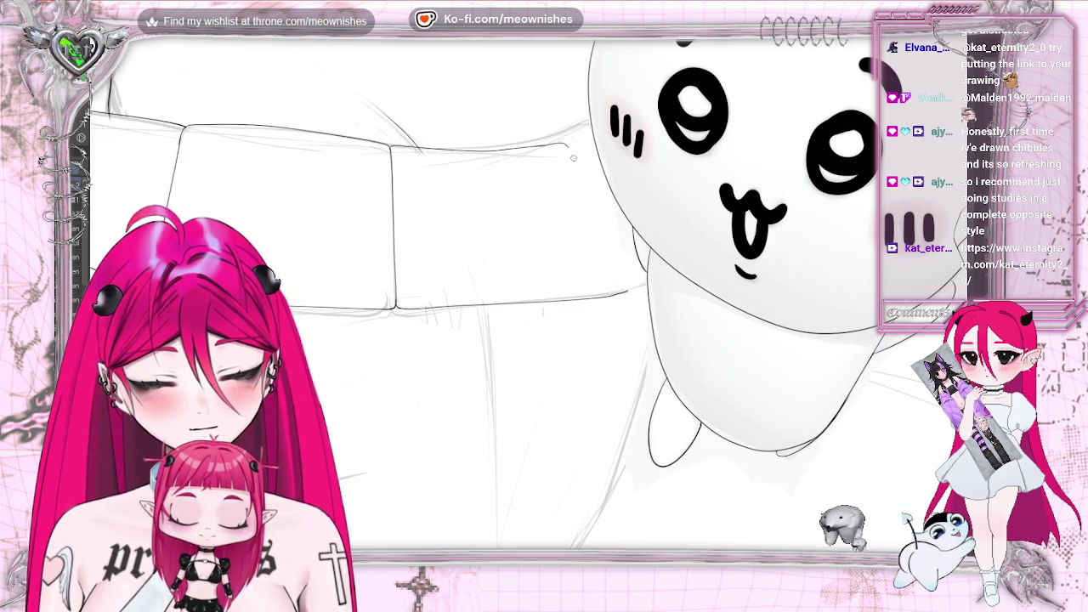
pyautogui.moveTo(573, 157); pyautogui.dragTo(605, 285)
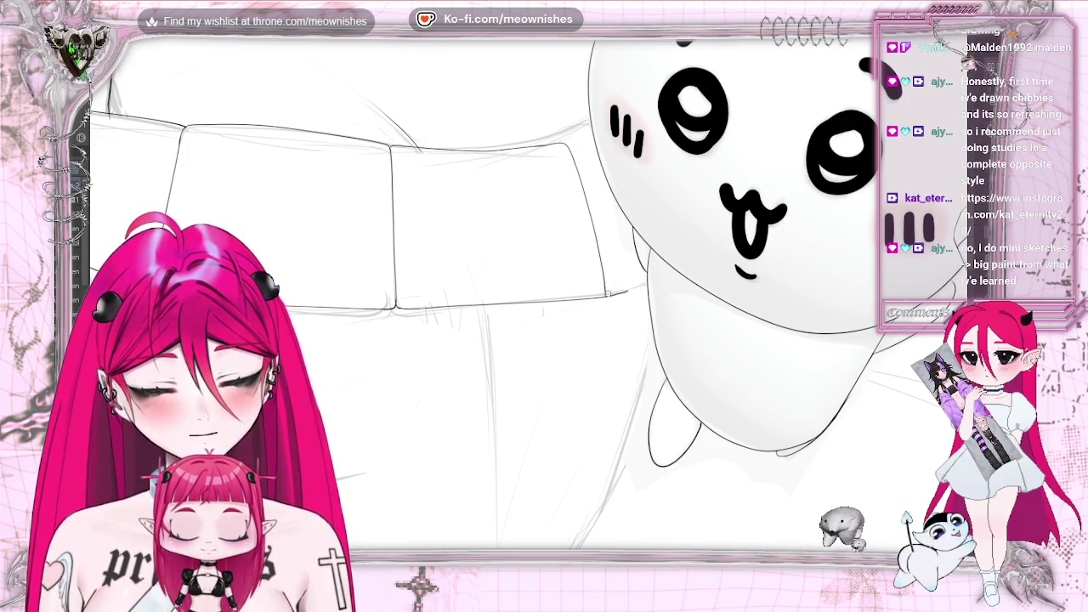
pyautogui.hotkey('ctrl', 'z')
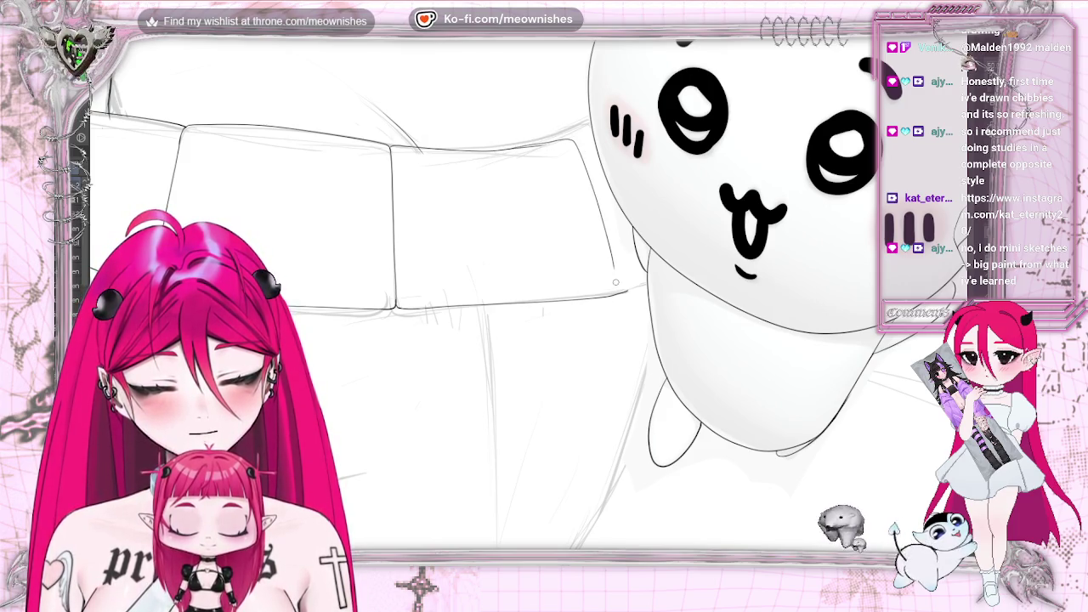
pyautogui.moveTo(616, 283); pyautogui.dragTo(617, 294)
# - Mirror and tilt the canvas, then bring up the shared figure-study post maximized in the browser
pyautogui.press('h')
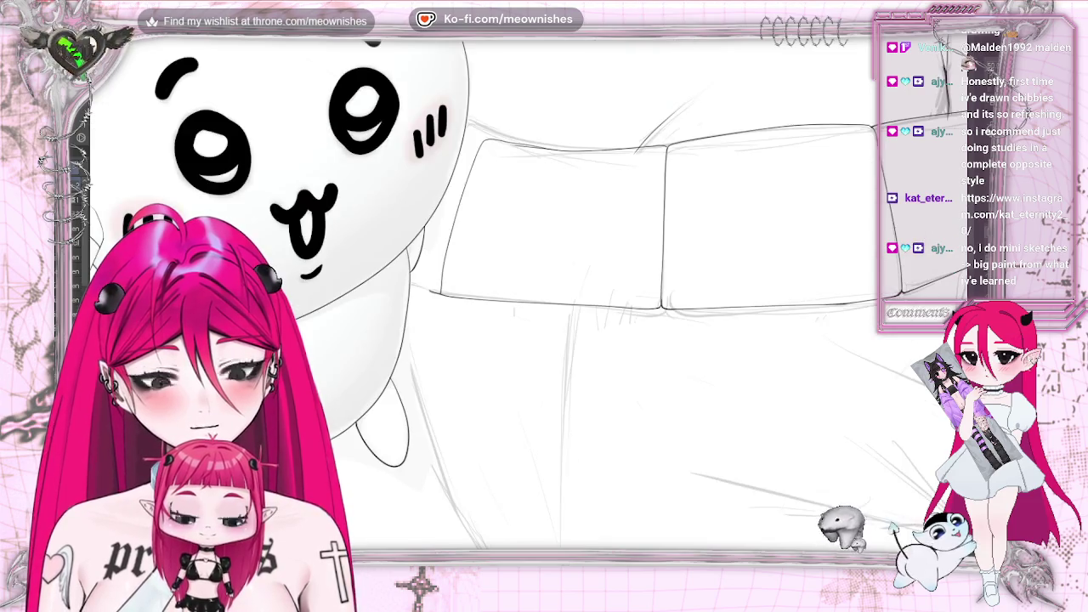
pyautogui.press('-')
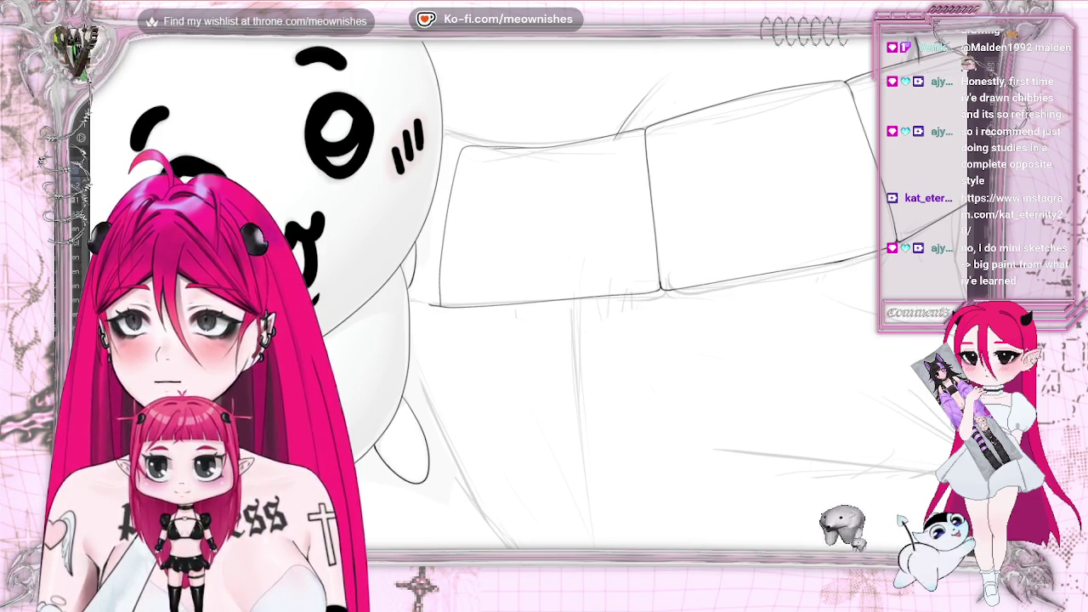
pyautogui.hotkey('alt', 'Tab')
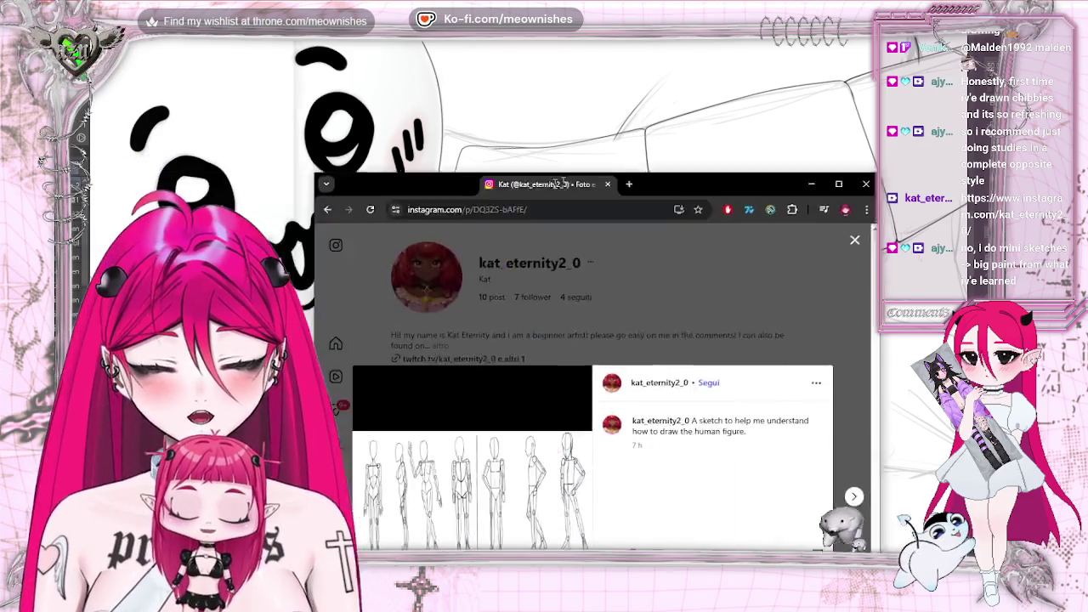
pyautogui.doubleClick(561, 184)
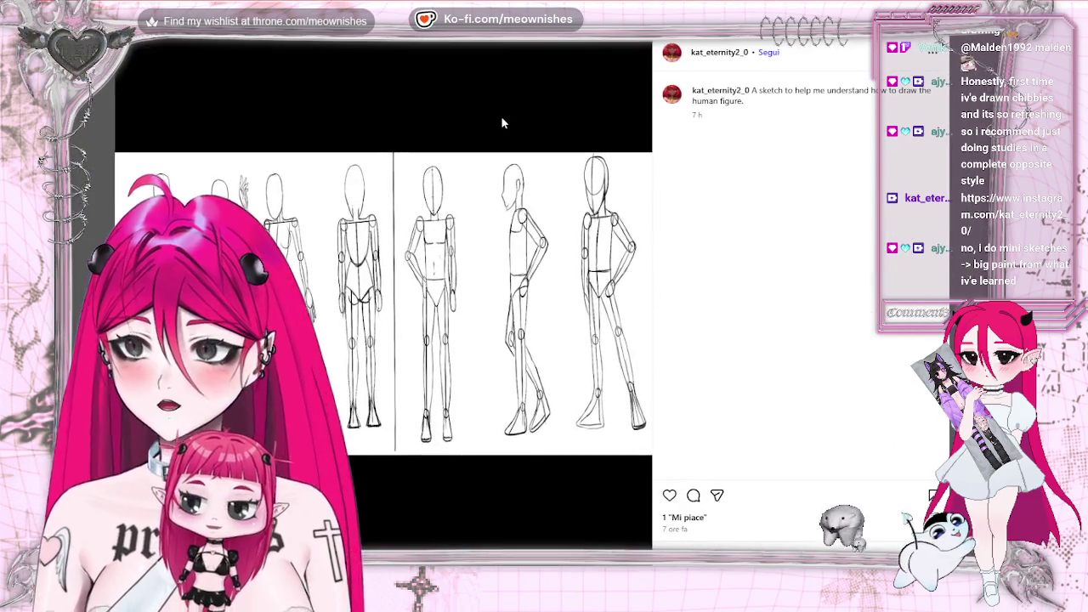
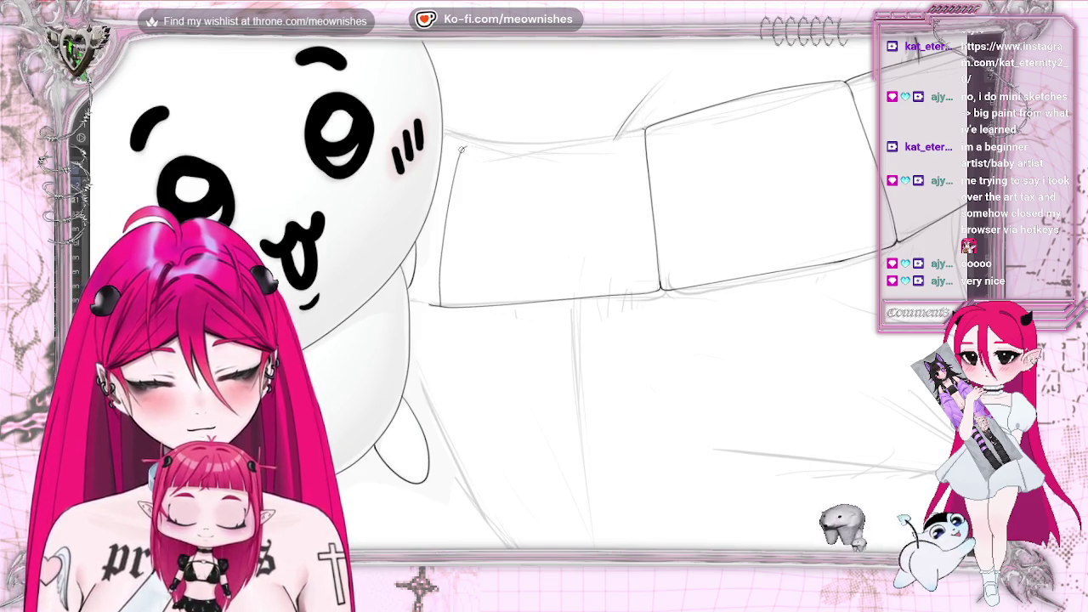
# - Extend the cuff's top edge line to its right corner, then review the mirrored, straightened full page
pyautogui.moveTo(515, 147); pyautogui.dragTo(644, 132)
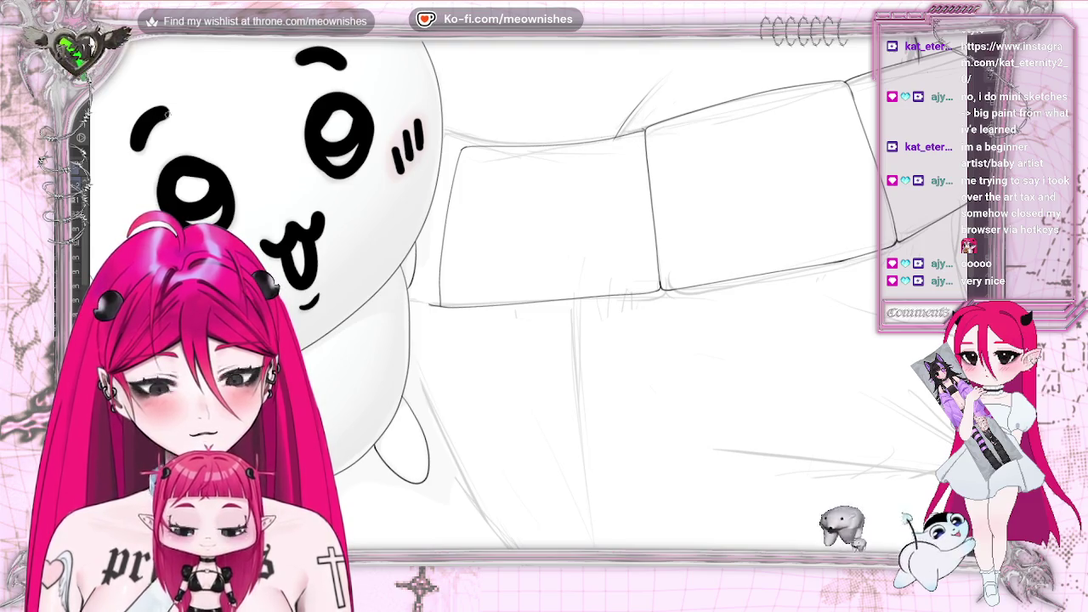
pyautogui.hotkey('ctrl', '0')
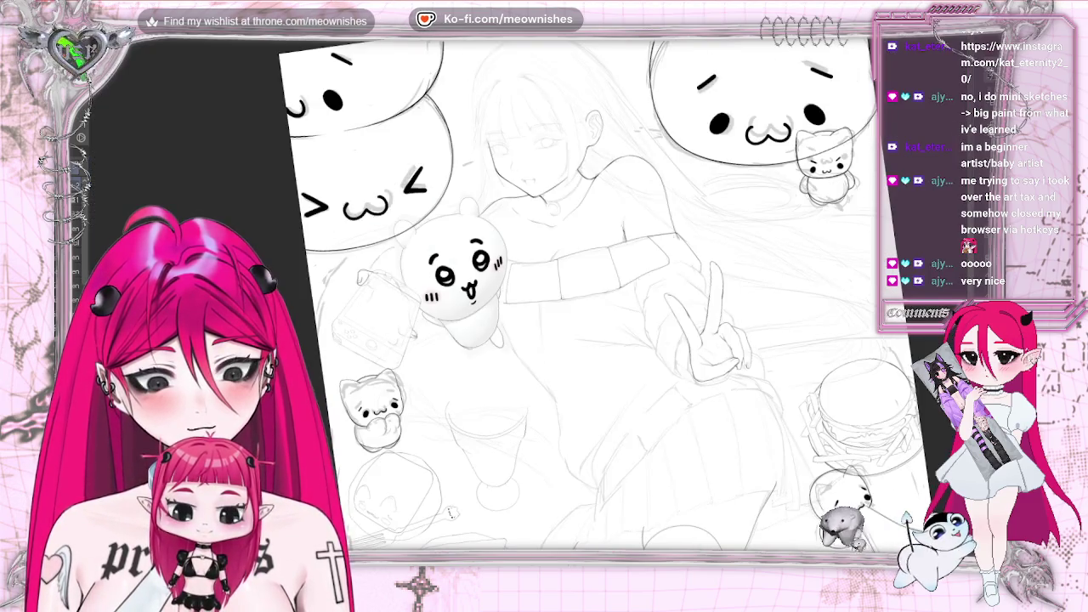
pyautogui.press('h')
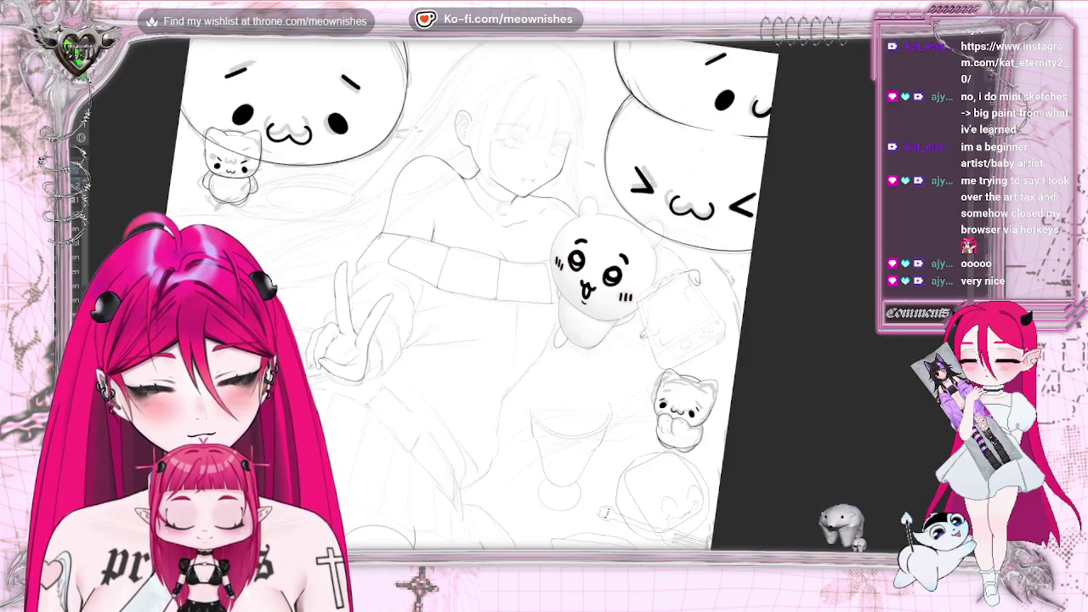
pyautogui.press('Home')
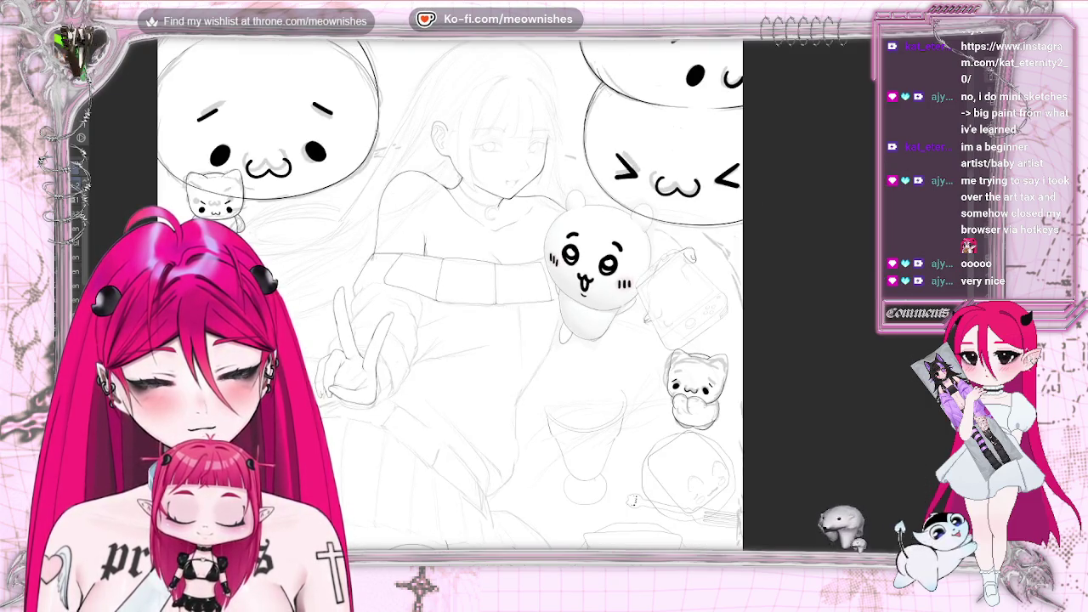
pyautogui.hotkey('ctrl', '0')
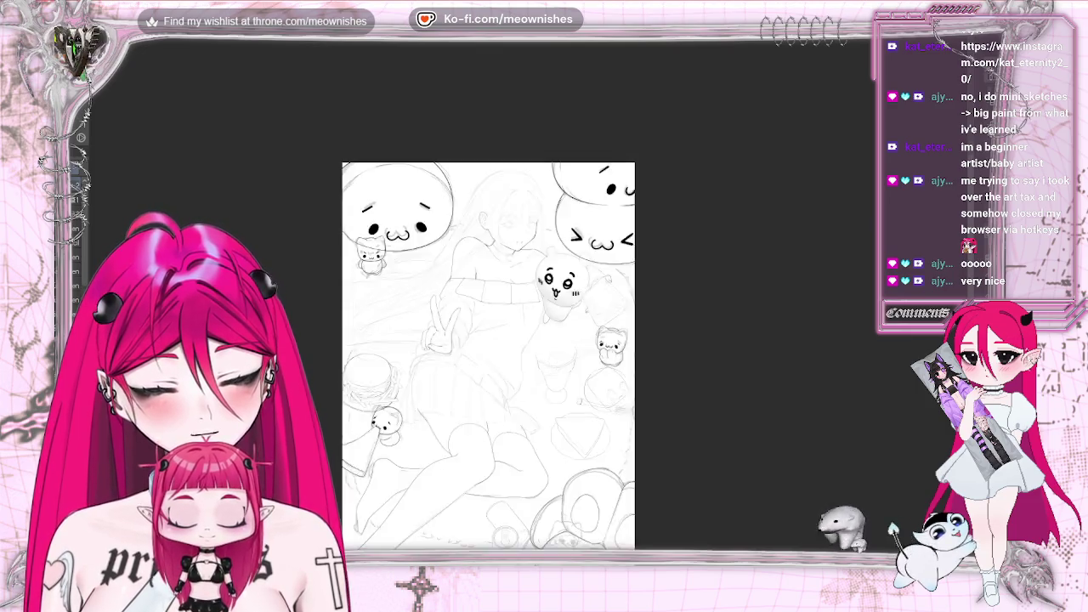
pyautogui.scroll(5, 527, 296)
pyautogui.scroll(1, 528, 296)
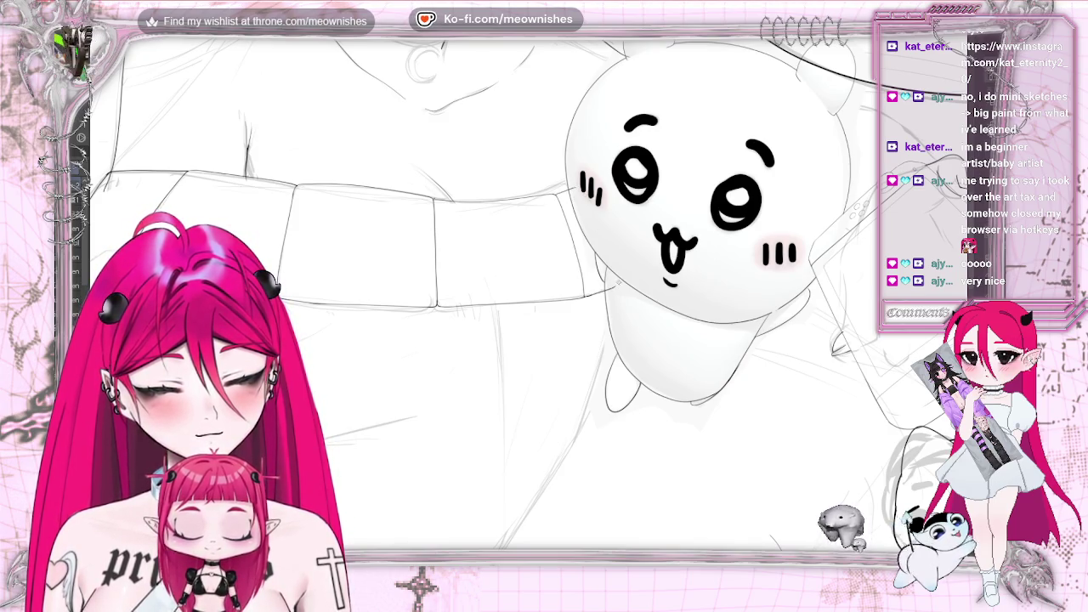
pyautogui.scroll(-1, 544, 294)
pyautogui.scroll(-2, 544, 294)
pyautogui.scroll(-3, 544, 293)
pyautogui.scroll(3, 544, 293)
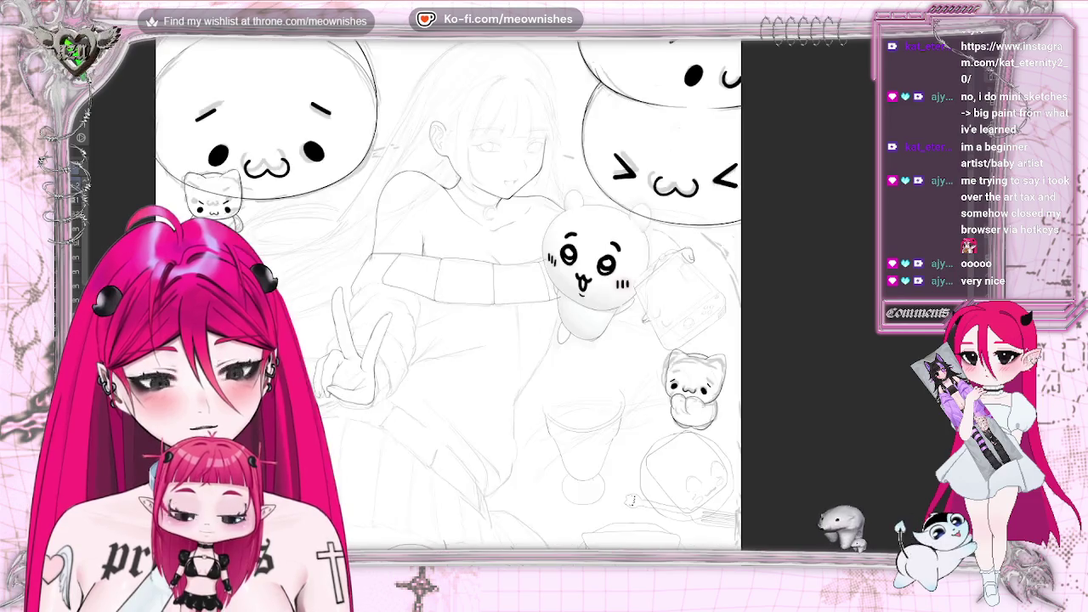
pyautogui.scroll(3, 524, 299)
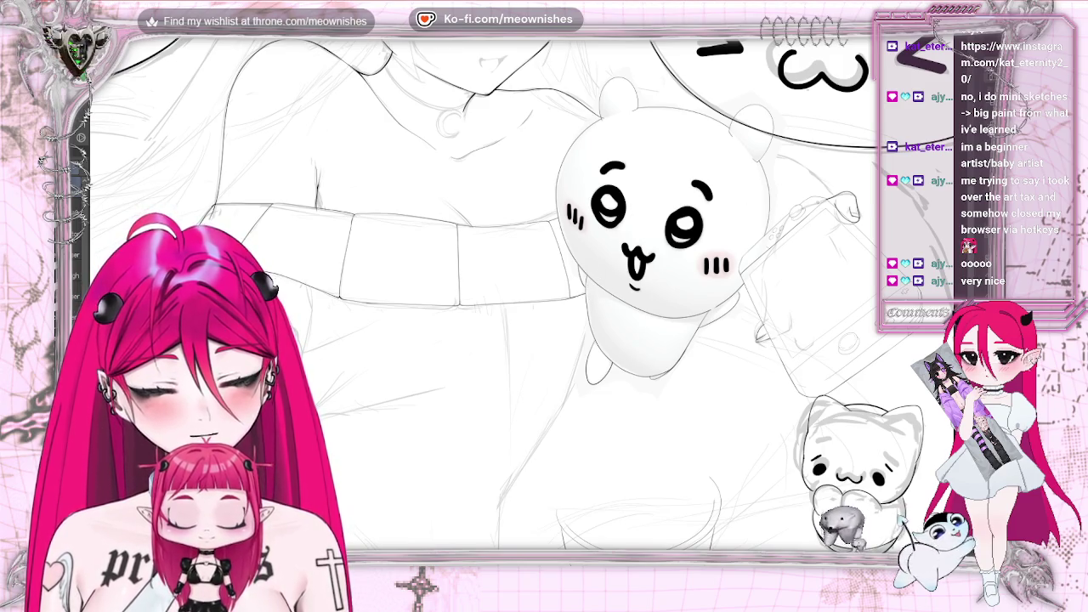
pyautogui.scroll(3, 526, 301)
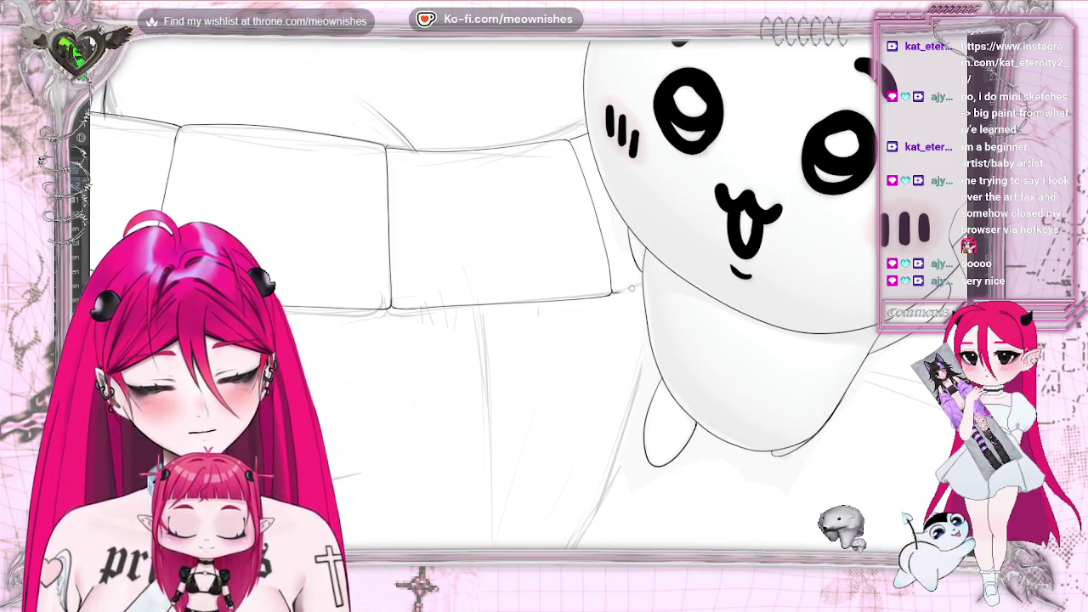
pyautogui.scroll(-2, 540, 292)
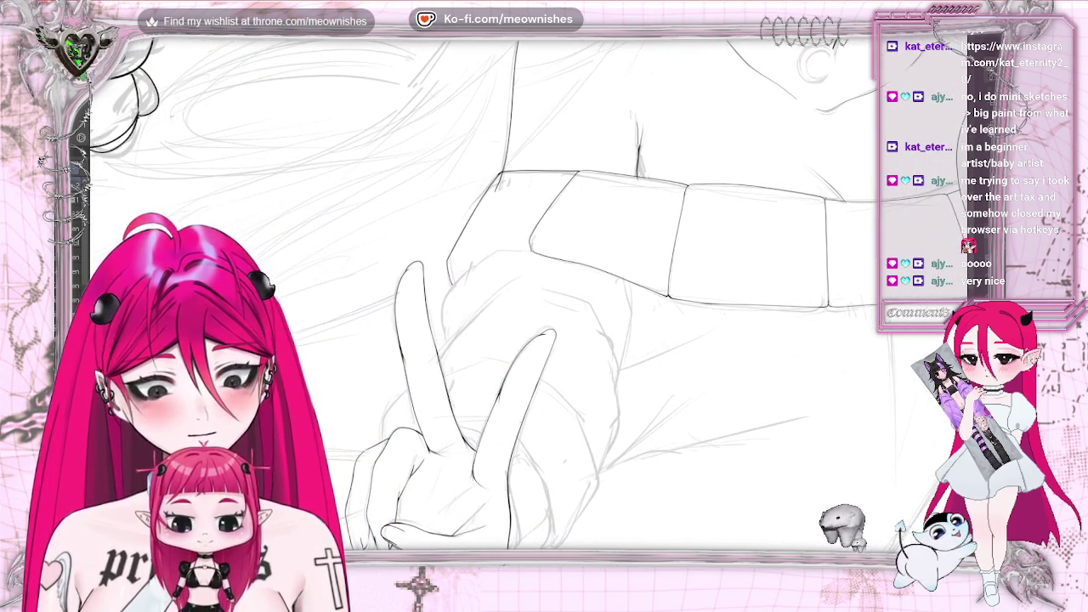
pyautogui.scroll(1, 544, 293)
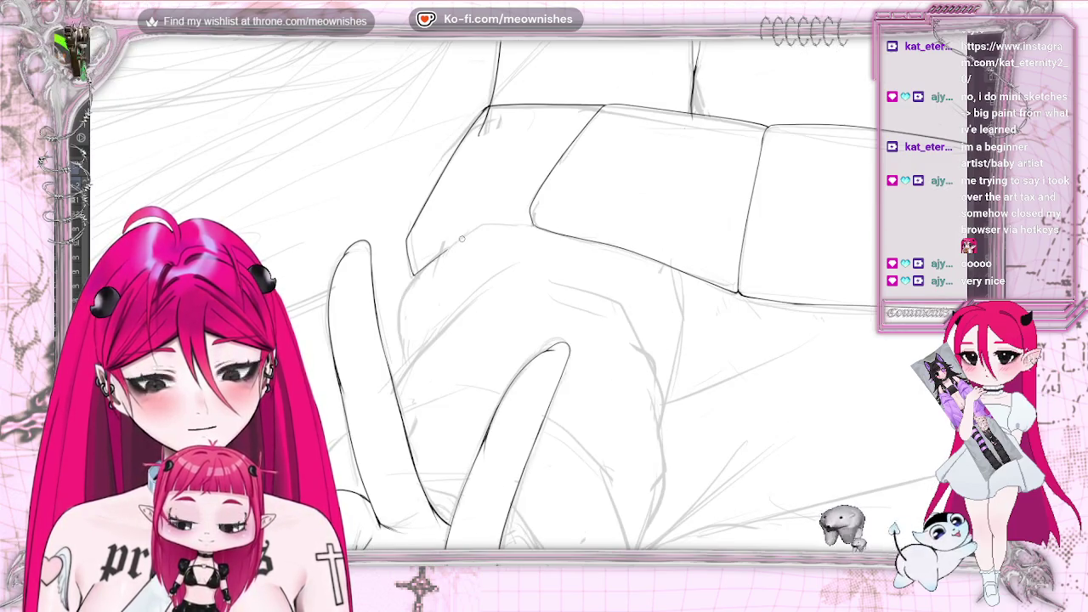
pyautogui.moveTo(466, 226); pyautogui.dragTo(527, 223)
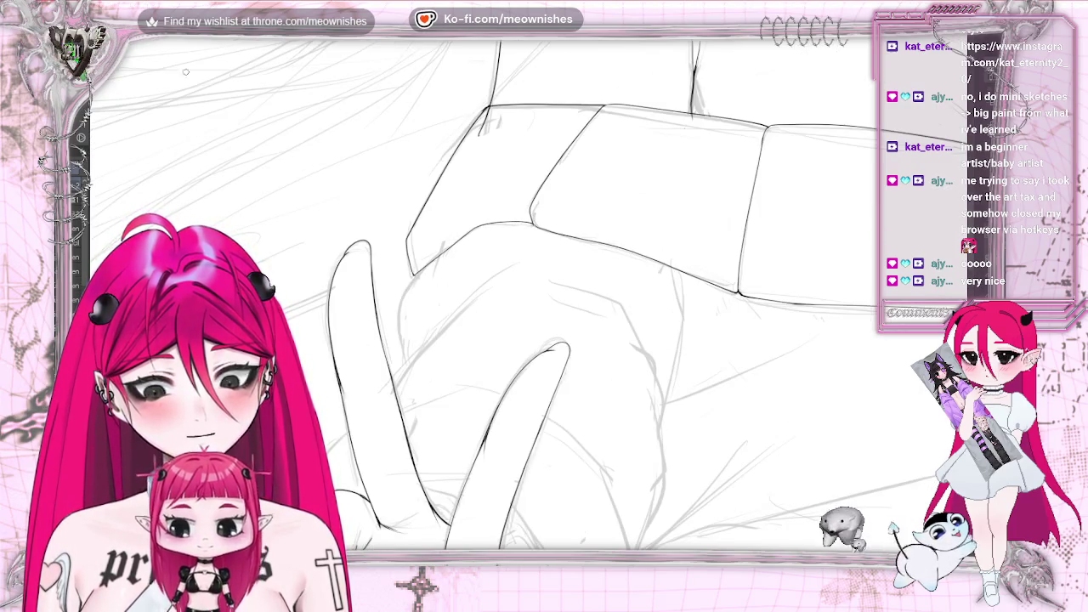
# - Redraw the curved line on the hand to close its gap
pyautogui.hotkey('ctrl', 'z')
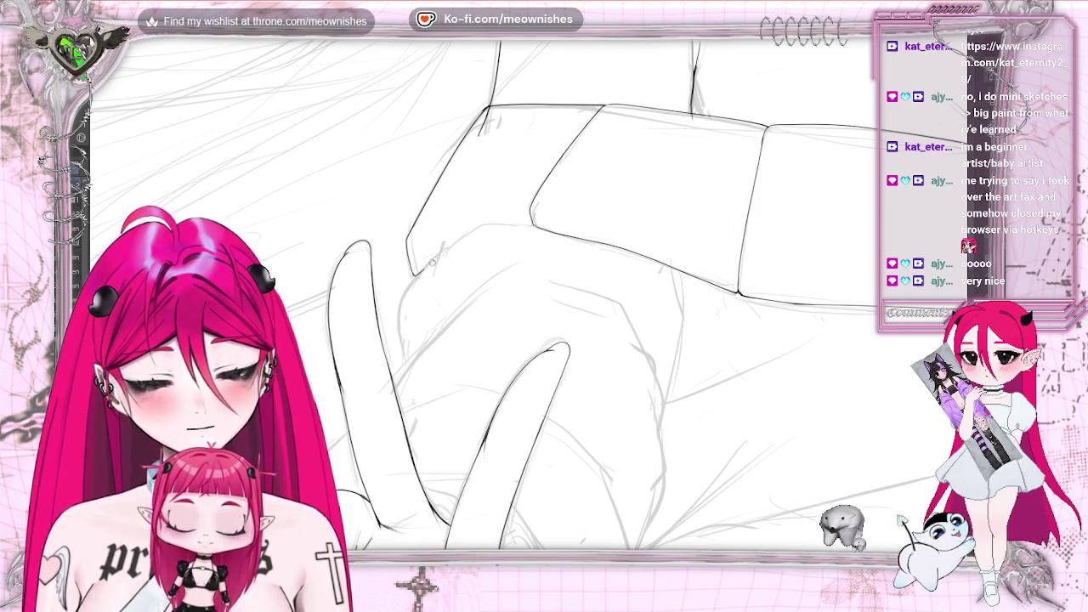
pyautogui.moveTo(492, 224); pyautogui.dragTo(533, 225)
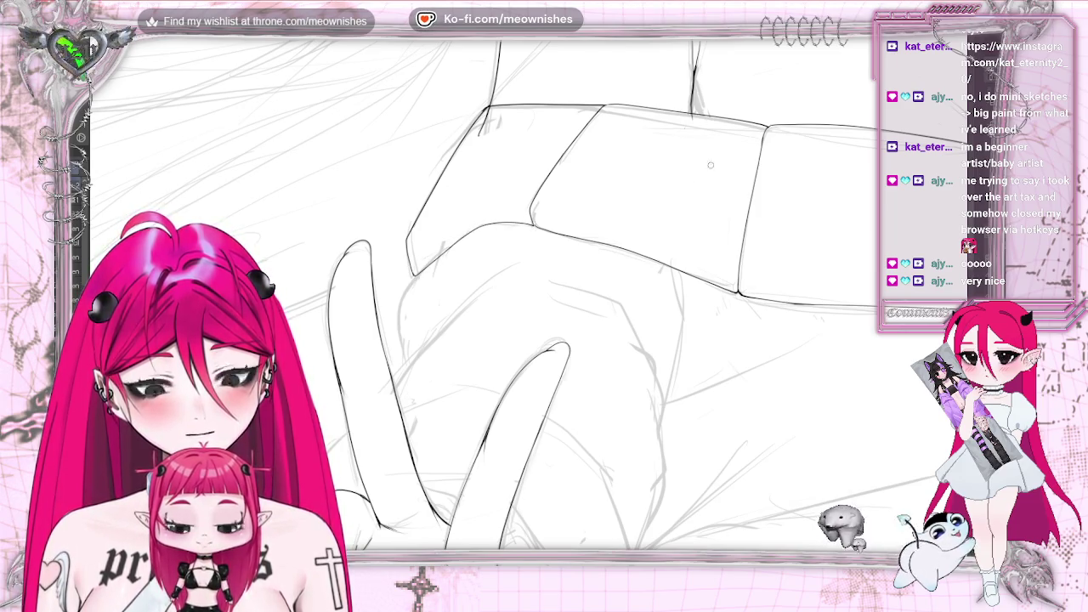
pyautogui.scroll(-5, 595, 293)
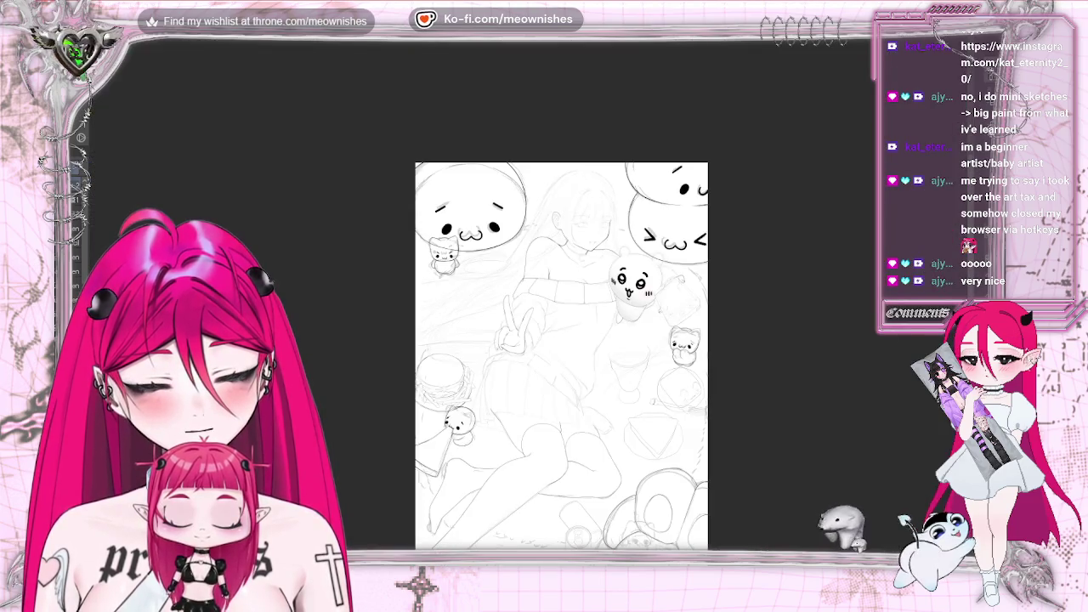
pyautogui.scroll(3, 595, 293)
pyautogui.scroll(3, 547, 299)
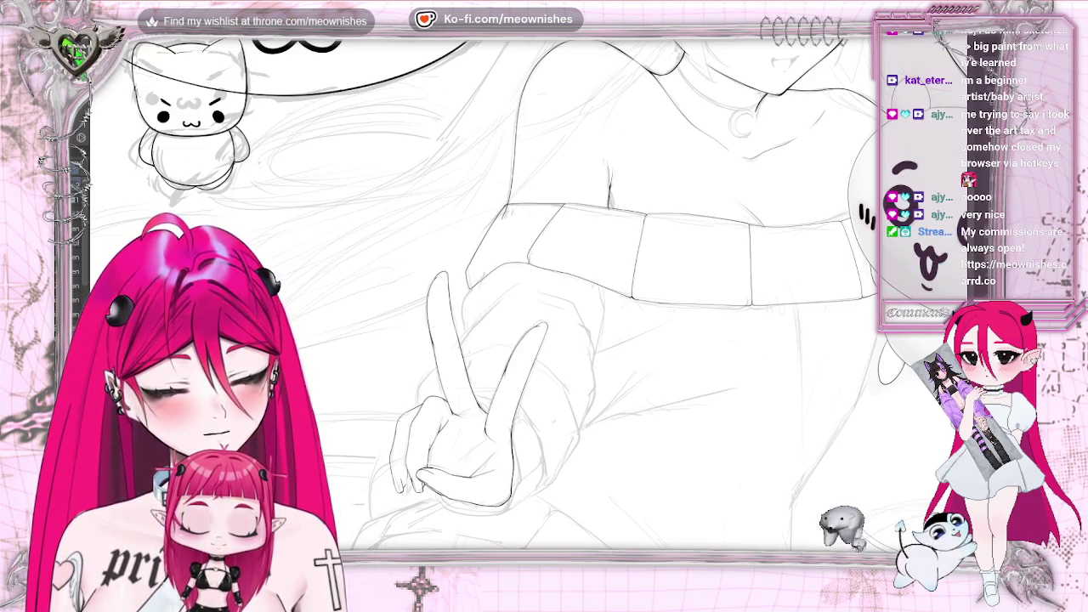
pyautogui.scroll(1, 552, 510)
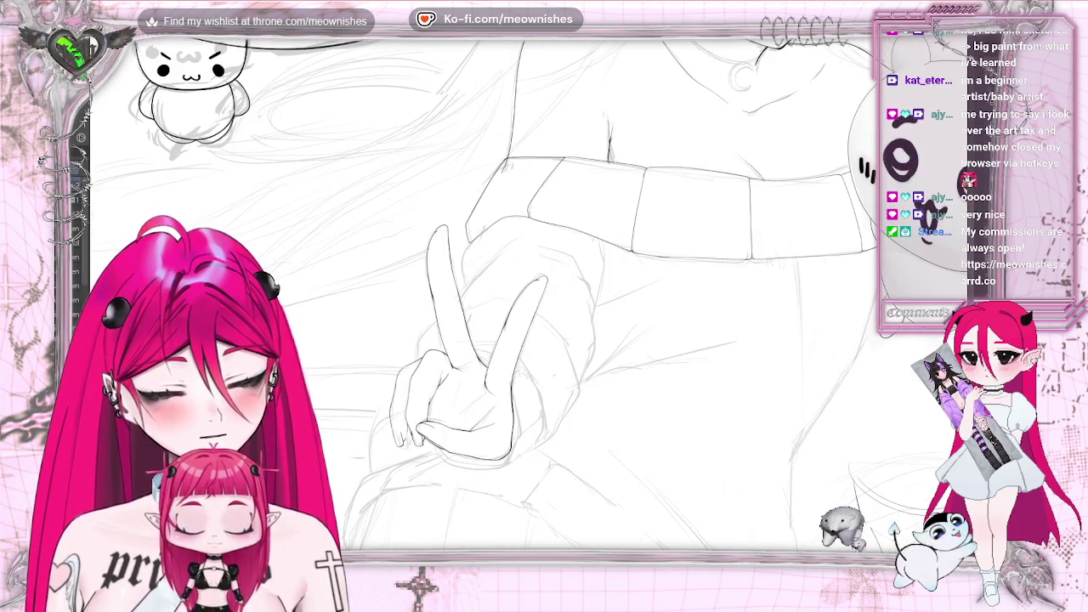
pyautogui.scroll(1, 553, 510)
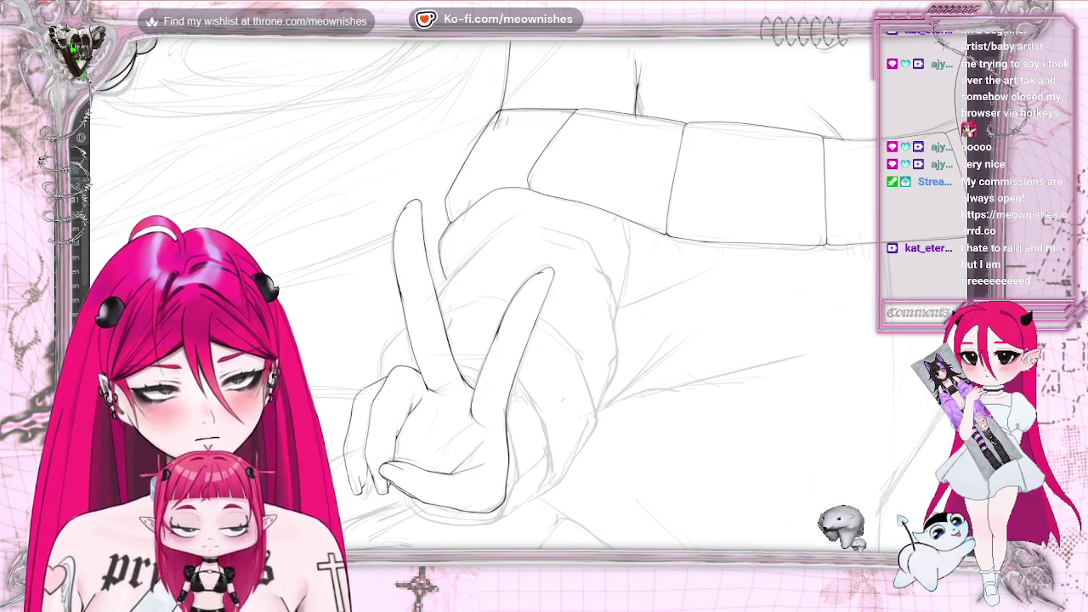
pyautogui.scroll(2, 198, 52)
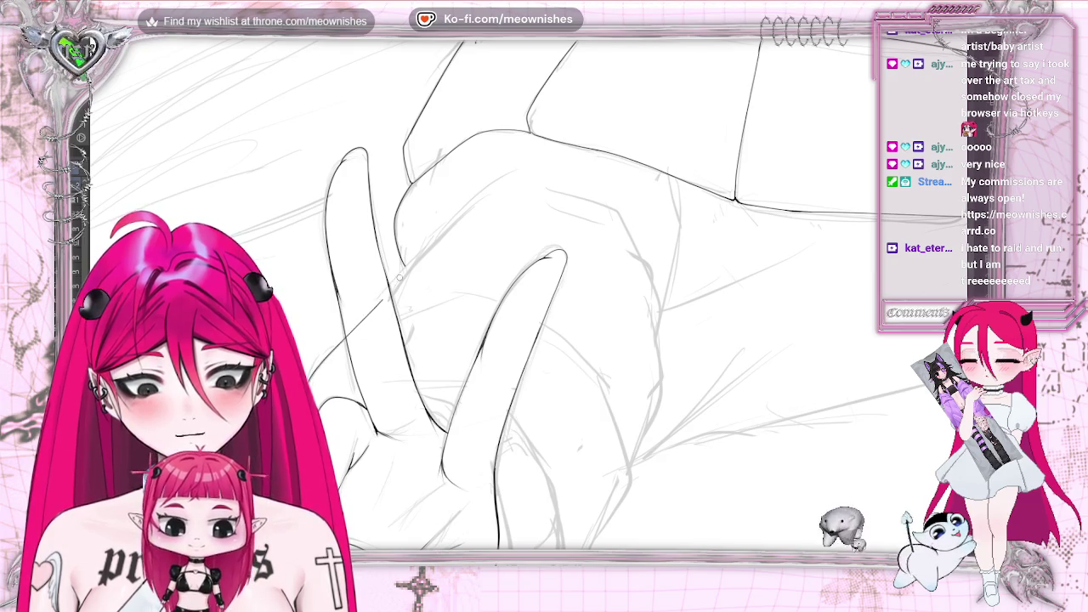
# - Try and discard strokes across the fingers, mirroring the canvas to check the hand
pyautogui.moveTo(310, 378); pyautogui.dragTo(435, 239)
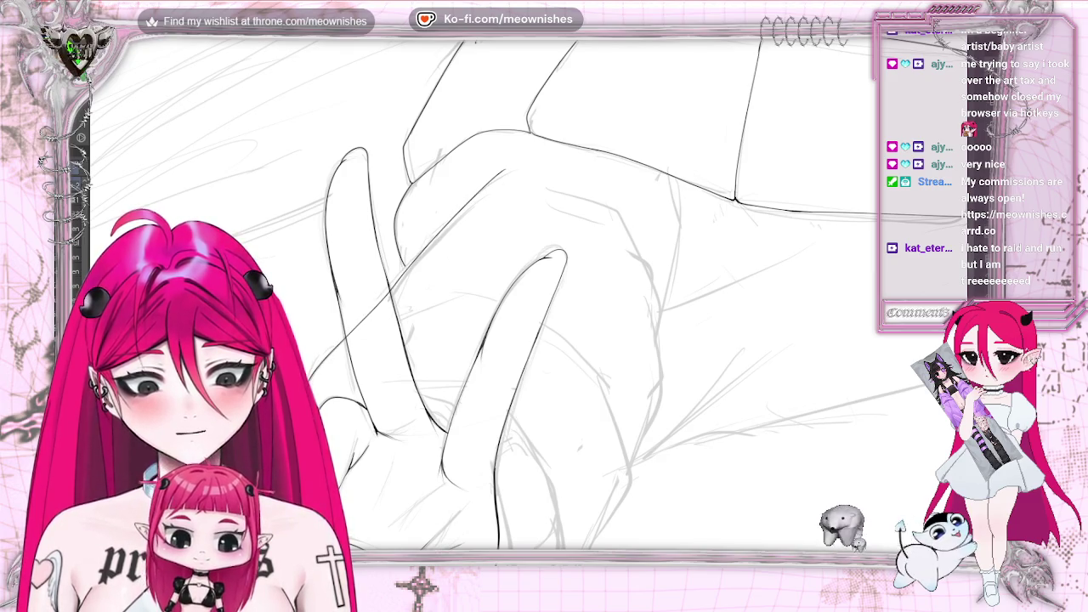
pyautogui.hotkey('ctrl', 'z')
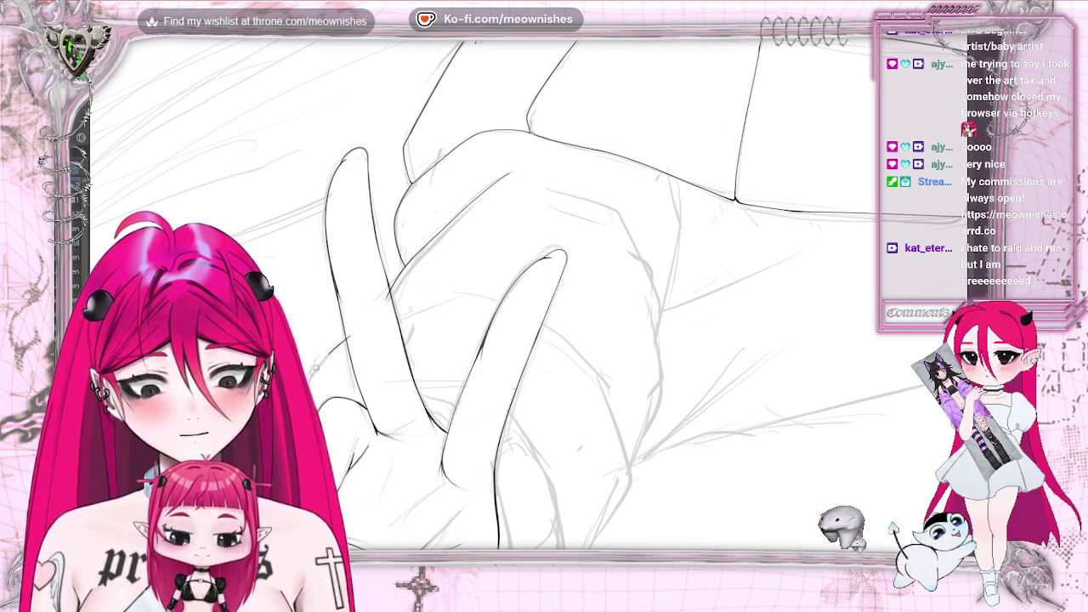
pyautogui.moveTo(393, 323); pyautogui.dragTo(451, 302)
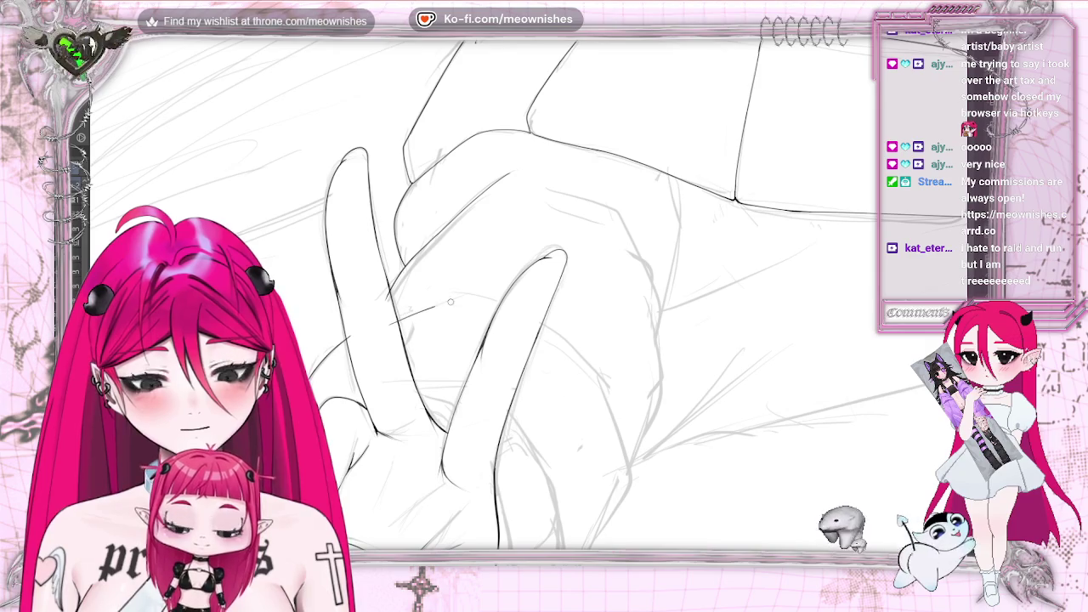
pyautogui.hotkey('ctrl', 'z')
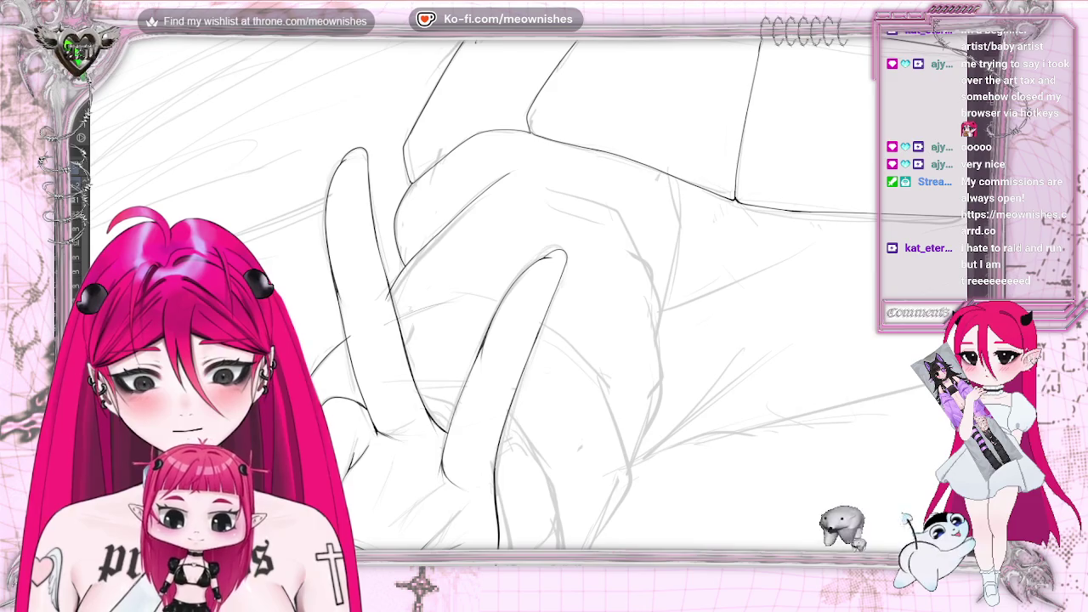
pyautogui.press('h')
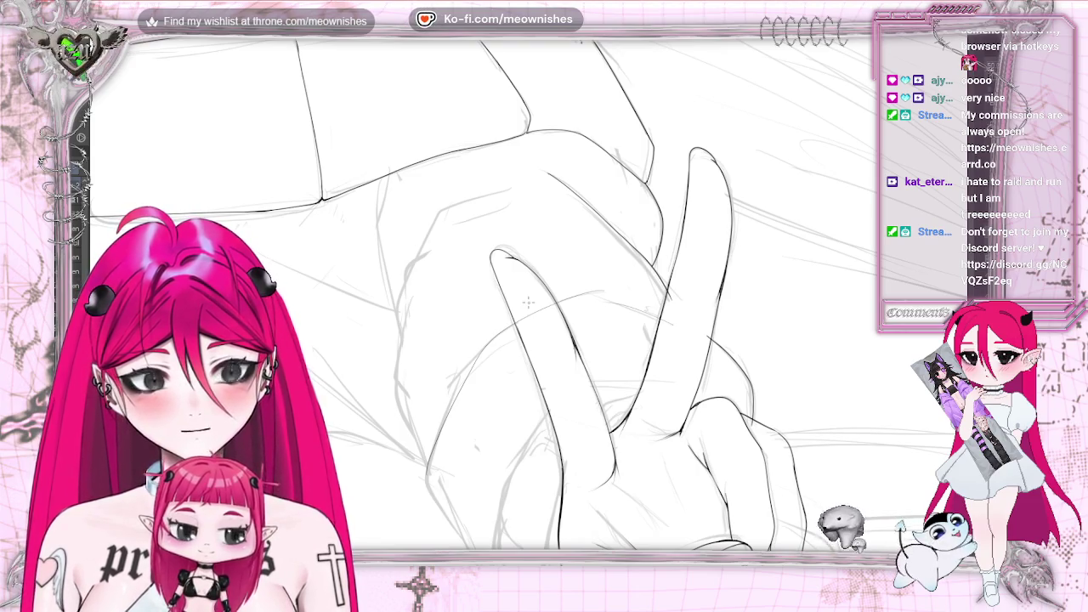
pyautogui.press('h')
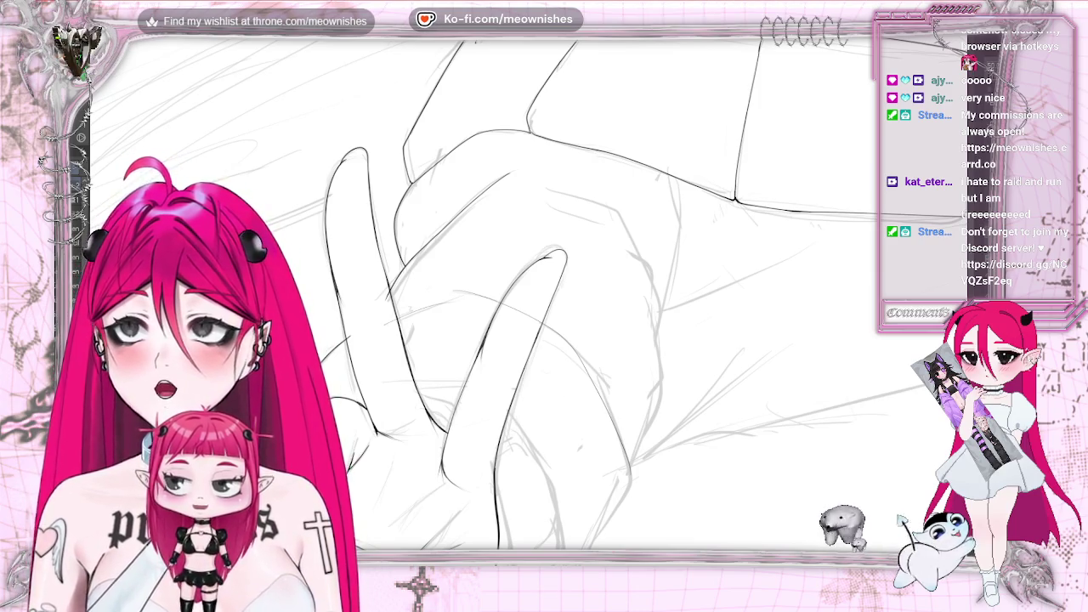
# - Ink the hand's right edge and a short detail line, discarding an extra stroke
pyautogui.scroll(-3, 688, 74)
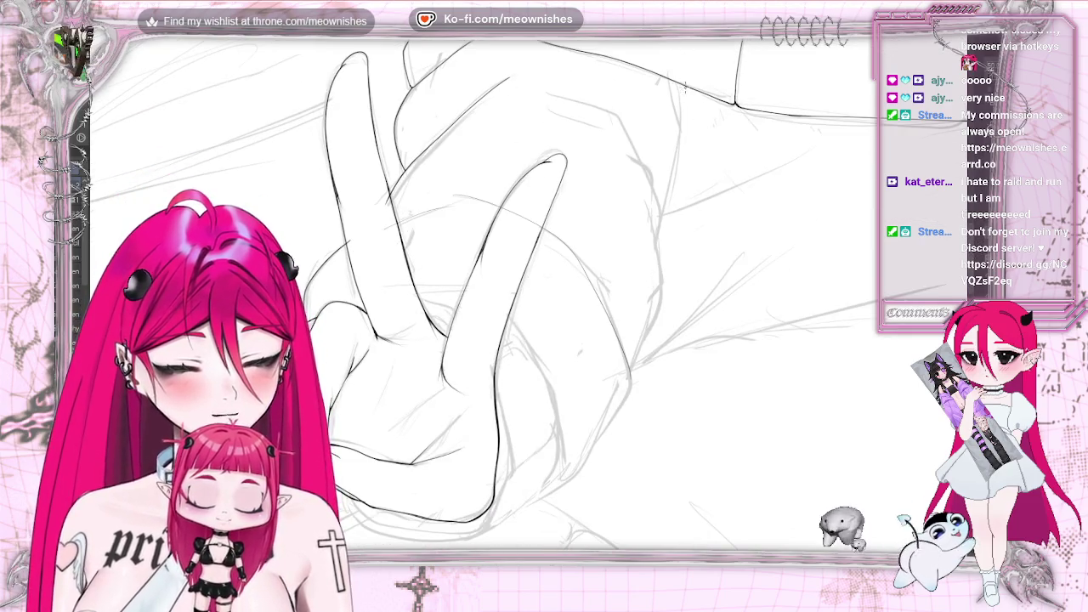
pyautogui.moveTo(690, 149); pyautogui.dragTo(661, 272)
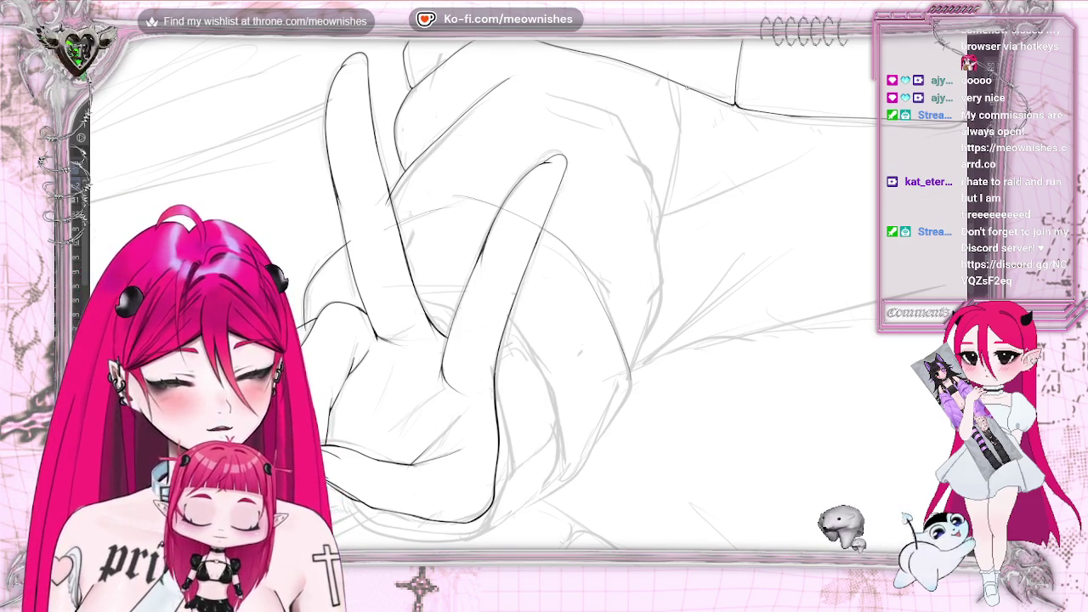
pyautogui.moveTo(691, 123); pyautogui.dragTo(675, 246)
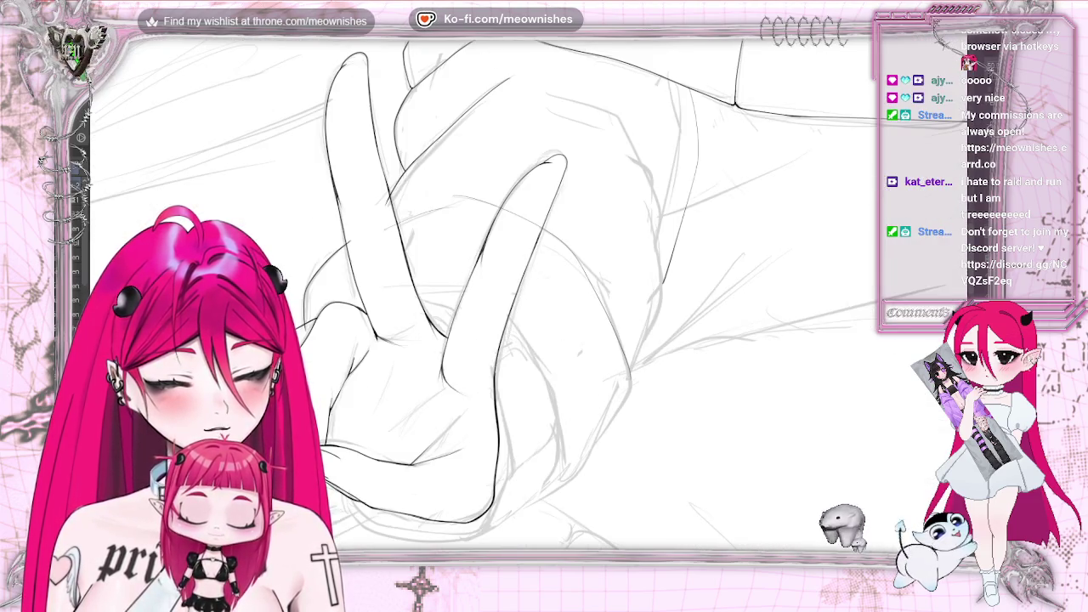
pyautogui.hotkey('ctrl', 'z')
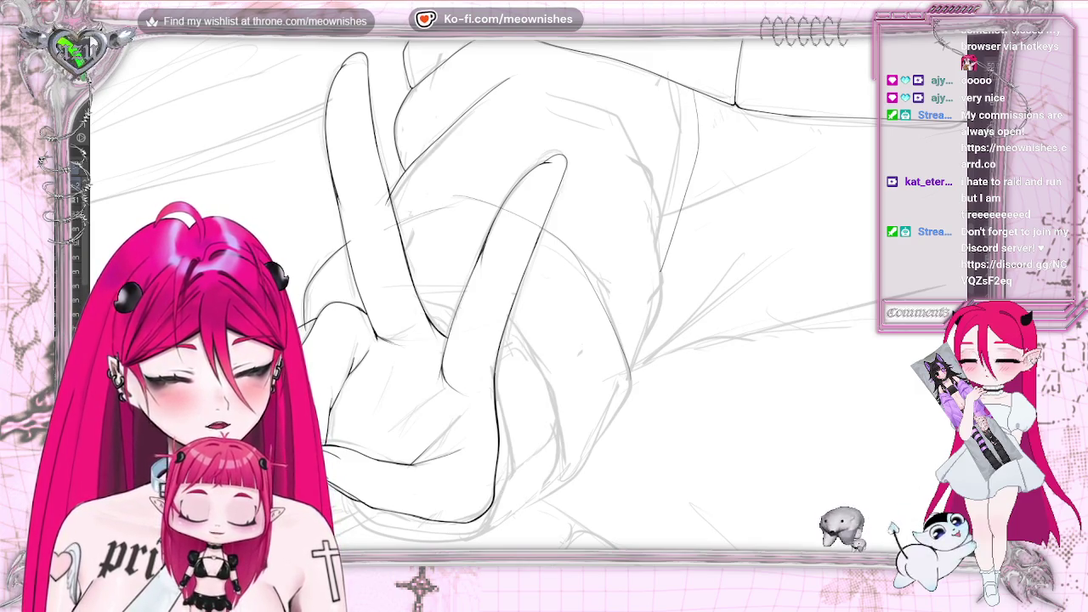
pyautogui.press('h')
pyautogui.press('h')
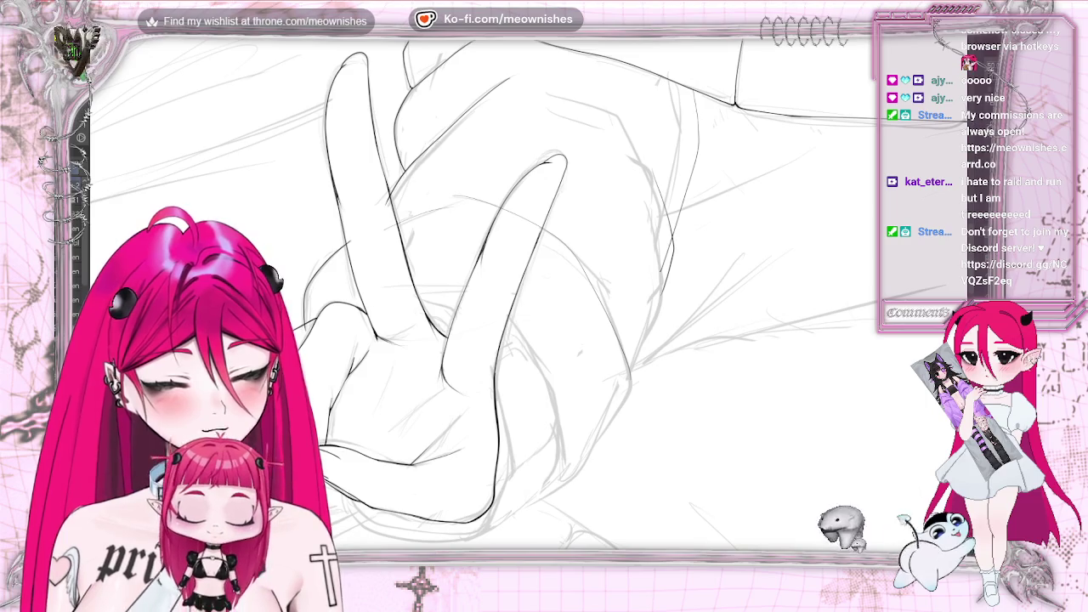
pyautogui.moveTo(669, 298); pyautogui.dragTo(655, 334)
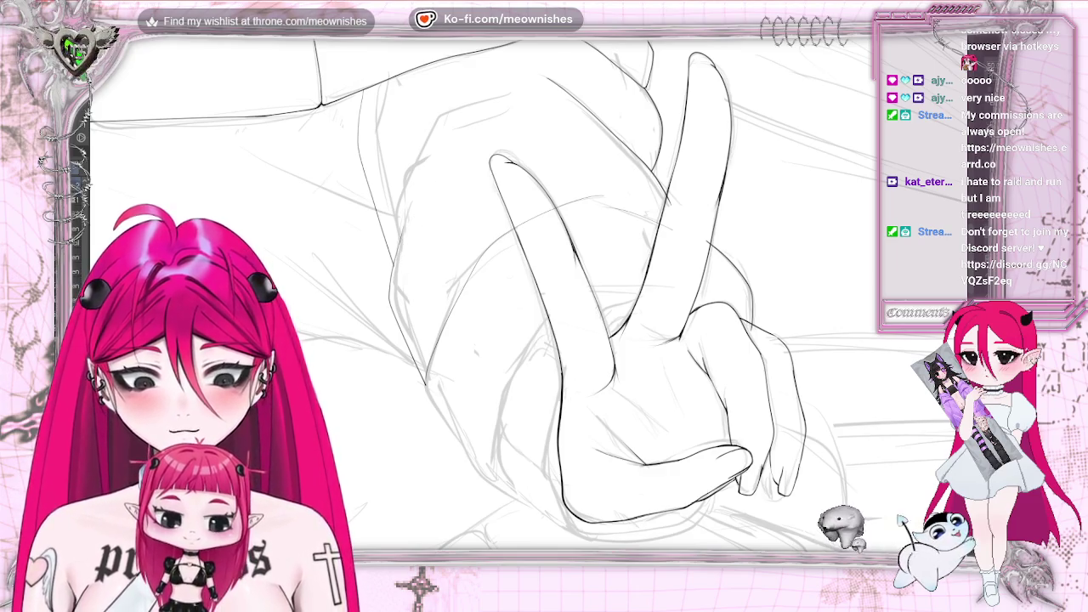
pyautogui.press('h')
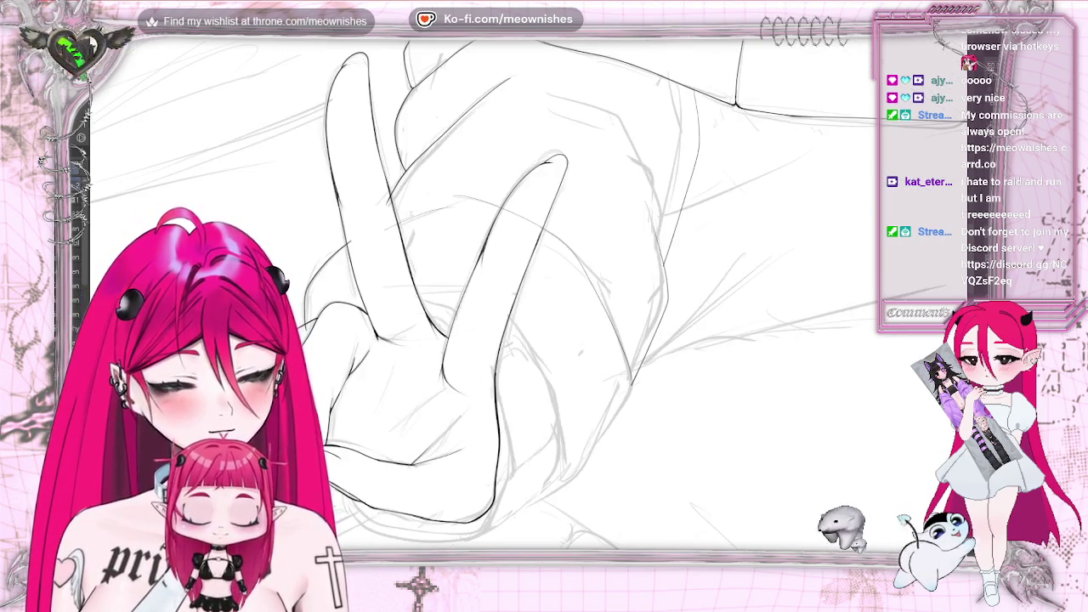
pyautogui.hotkey('ctrl', '-')
pyautogui.hotkey('ctrl', '+')
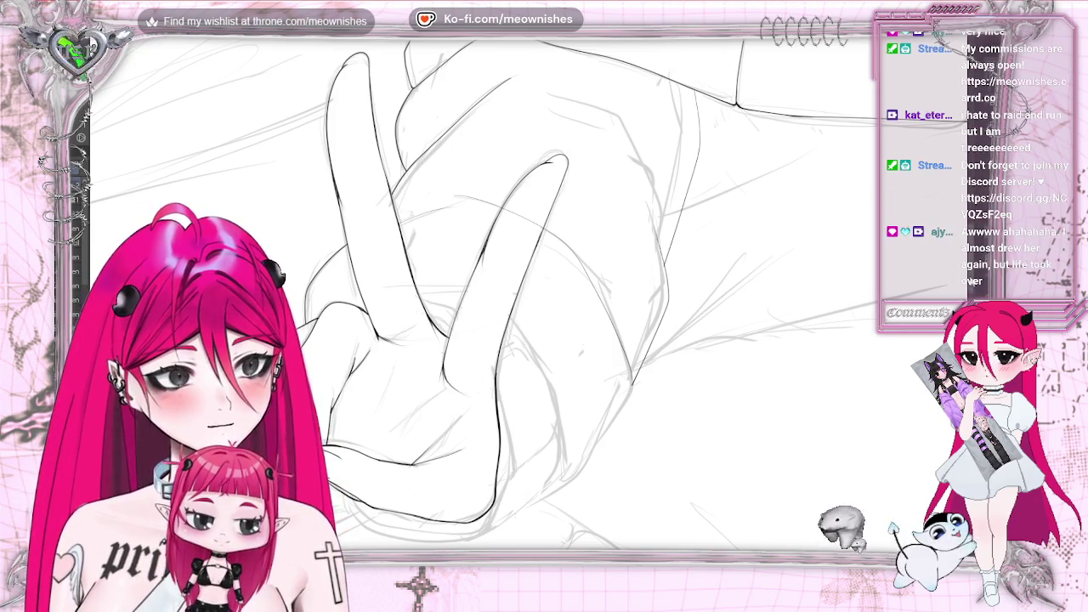
# - Ink the hand's right contour, then check the whole illustration mirrored
pyautogui.scroll(-3, 485, 293)
pyautogui.scroll(-2, 484, 293)
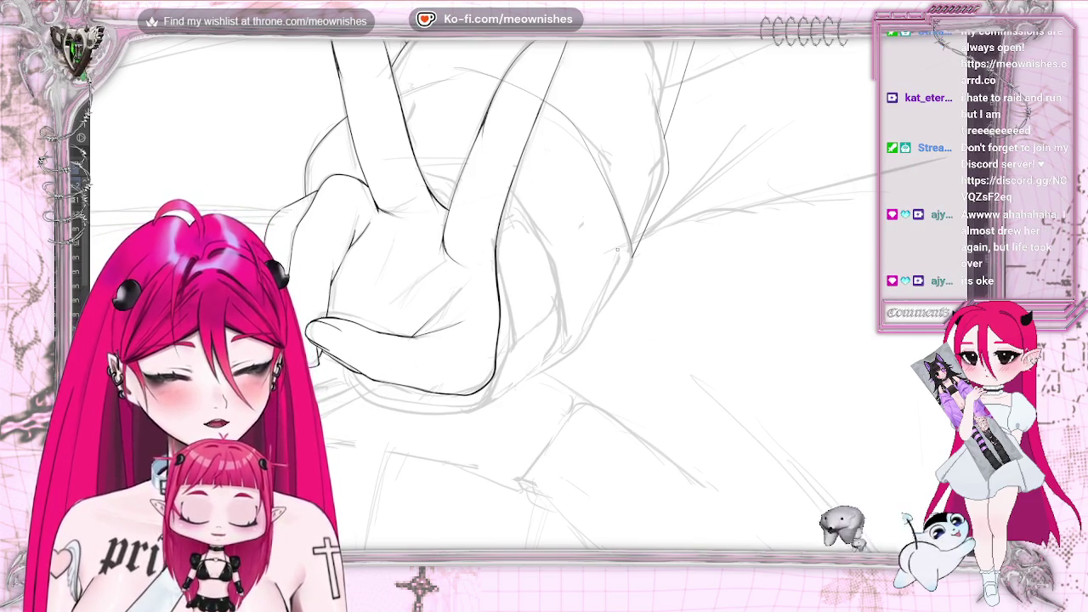
pyautogui.moveTo(619, 253); pyautogui.dragTo(589, 333)
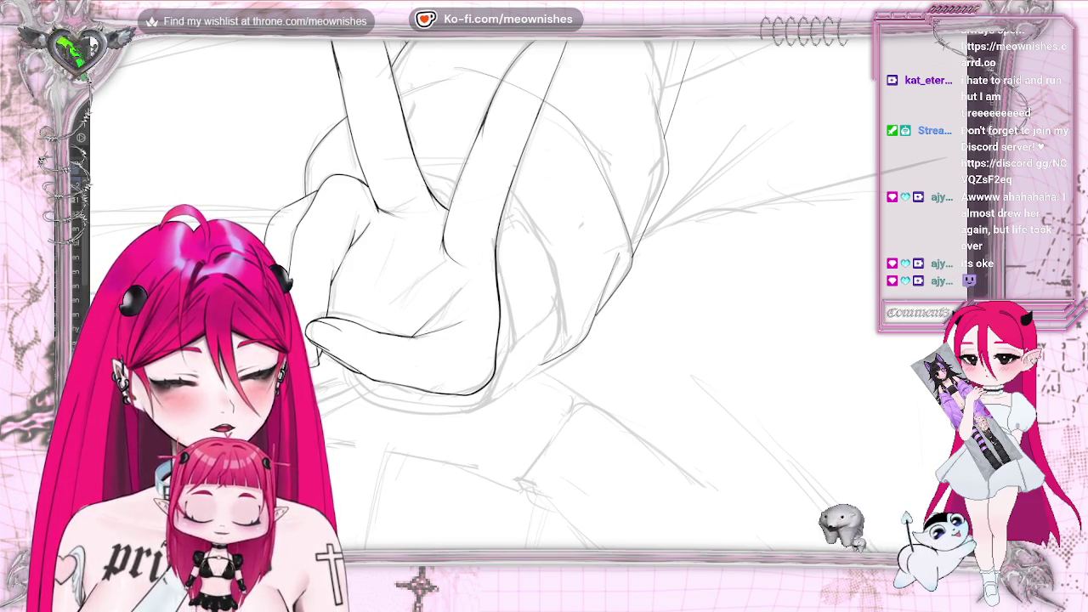
pyautogui.scroll(-3, 485, 294)
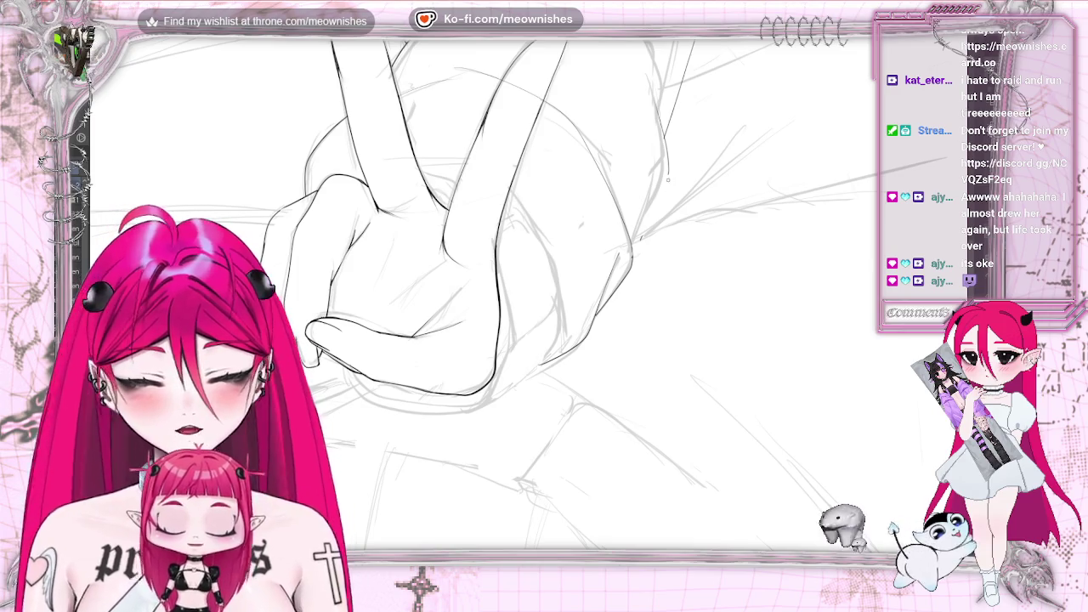
pyautogui.hotkey('ctrl', '0')
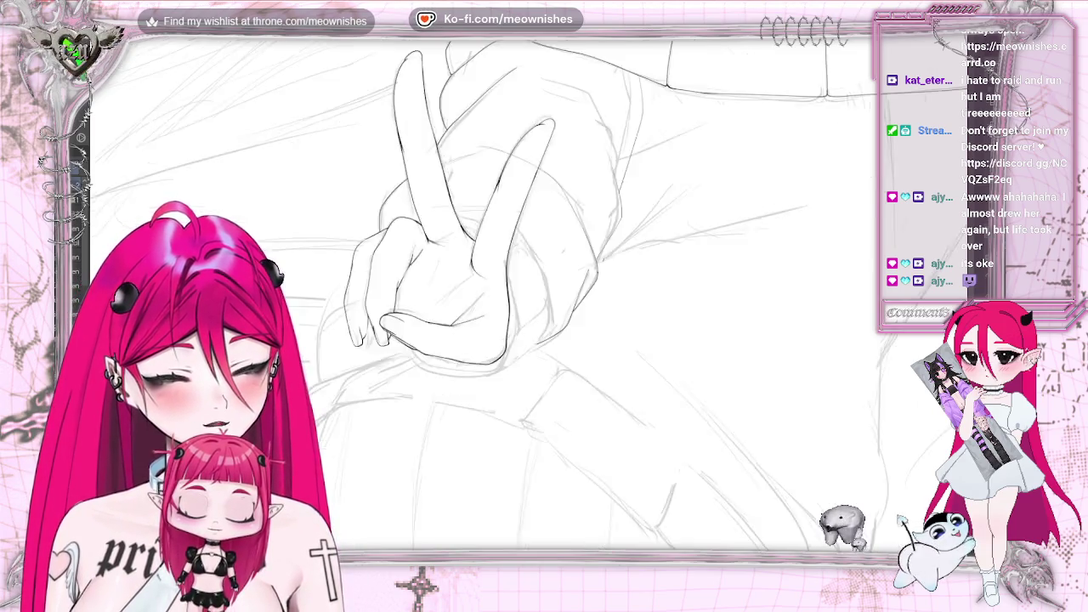
pyautogui.scroll(5, 477, 255)
pyautogui.scroll(1, 476, 255)
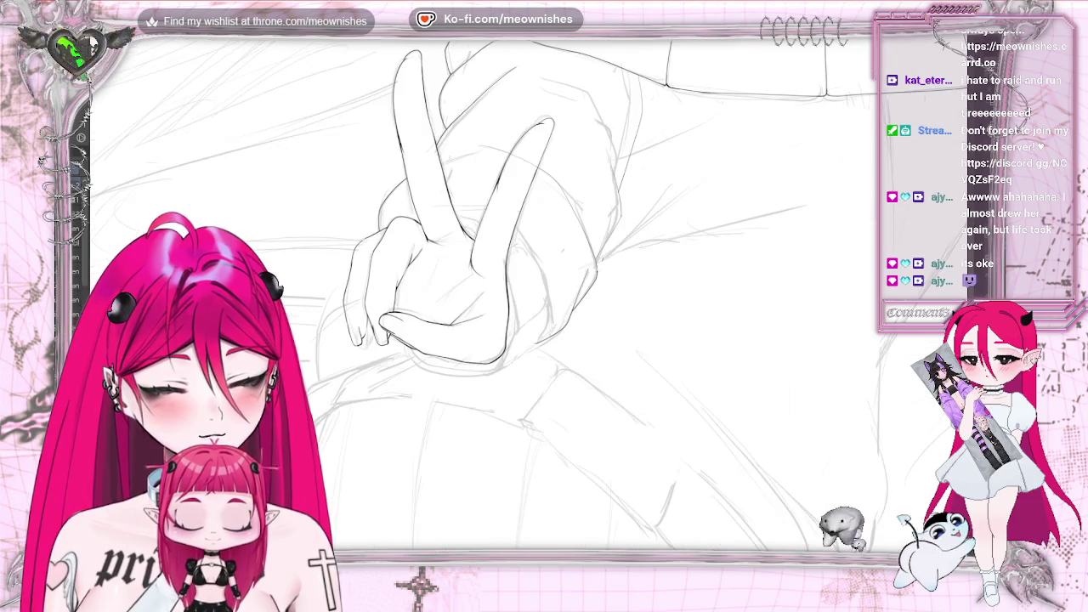
pyautogui.scroll(1, 677, 214)
pyautogui.scroll(1, 677, 215)
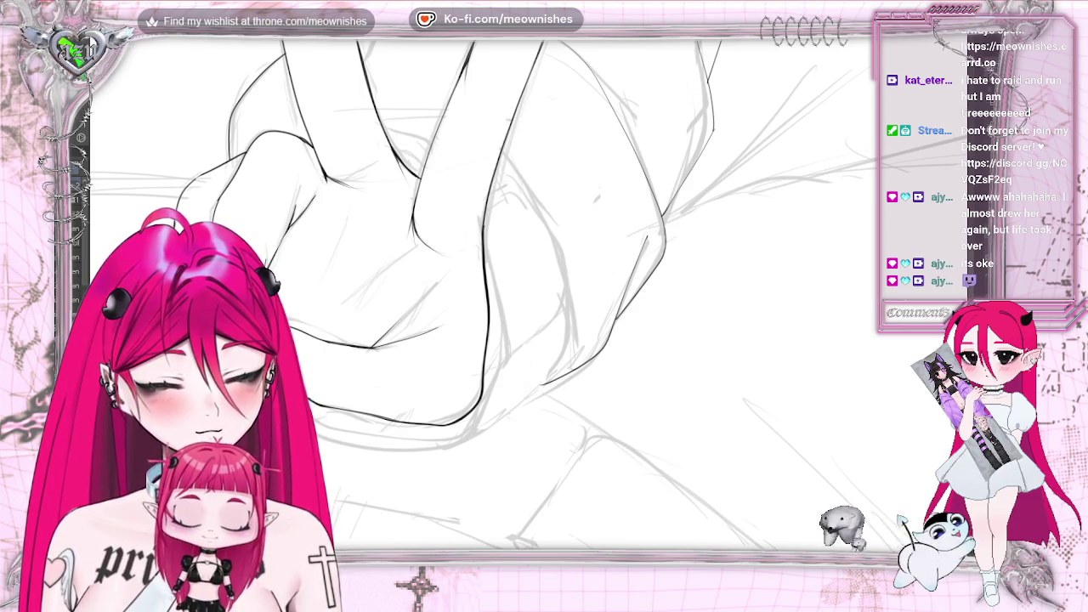
pyautogui.press('h')
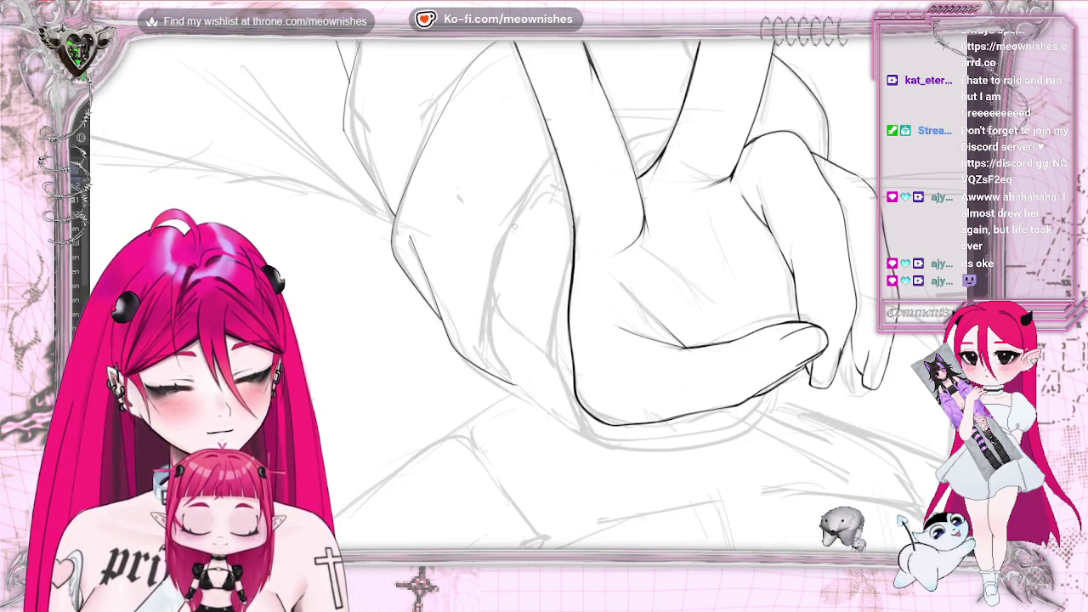
# - Add short strokes to the fist outline and a darker line along its bottom edge
pyautogui.moveTo(561, 148); pyautogui.dragTo(582, 134)
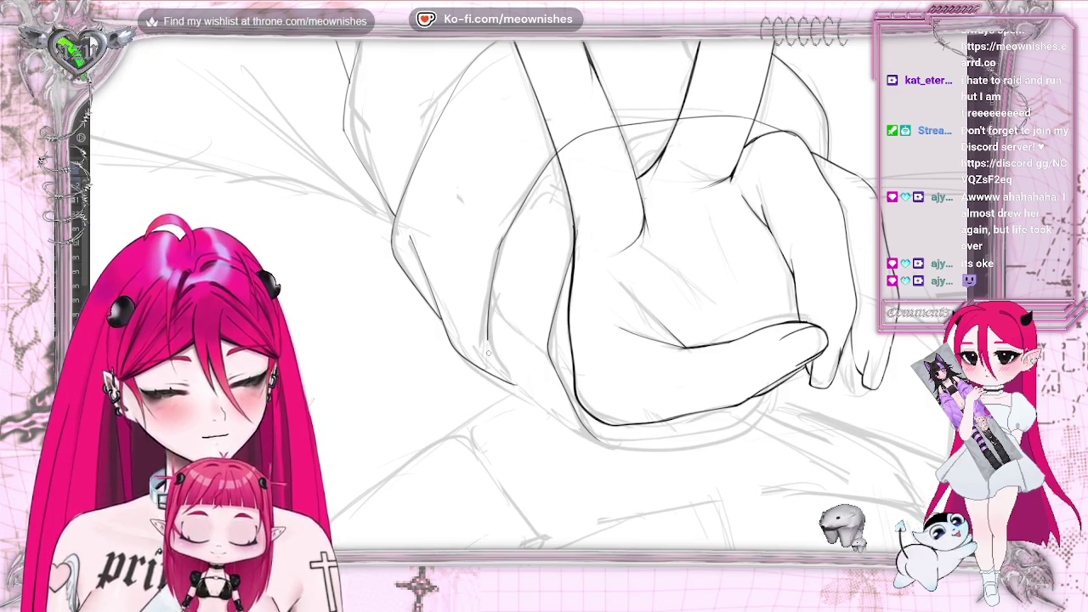
pyautogui.moveTo(531, 401); pyautogui.dragTo(568, 427)
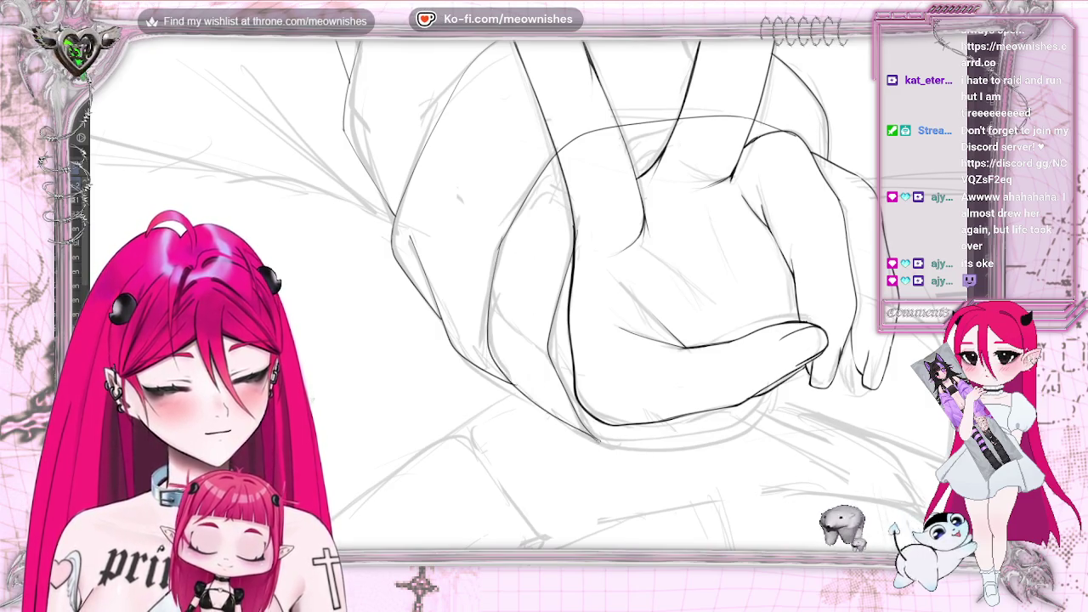
pyautogui.moveTo(625, 448); pyautogui.dragTo(753, 430)
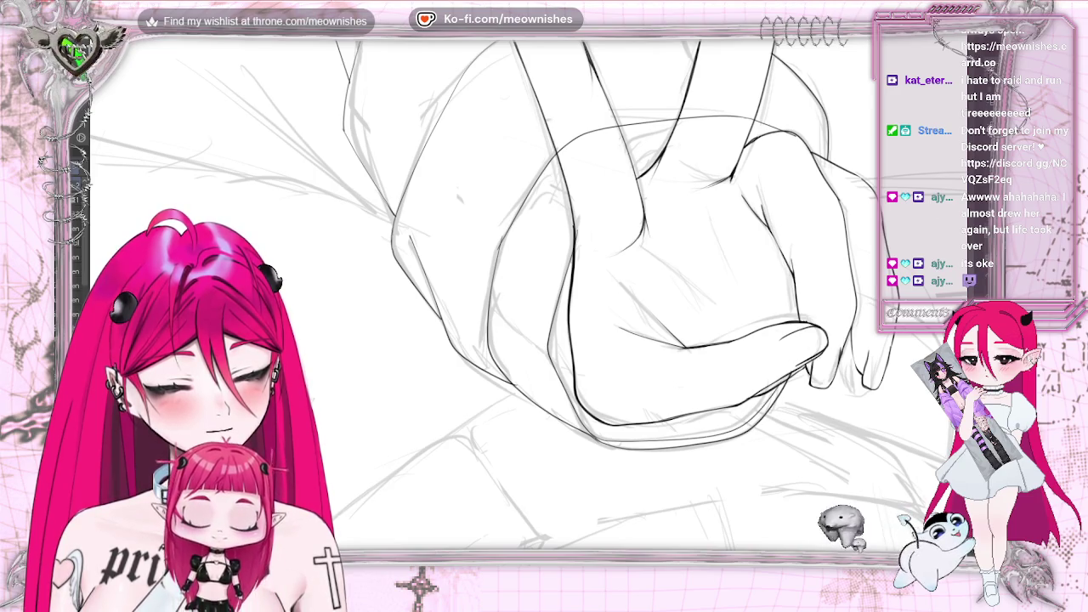
pyautogui.scroll(-3, 485, 293)
pyautogui.scroll(-2, 485, 294)
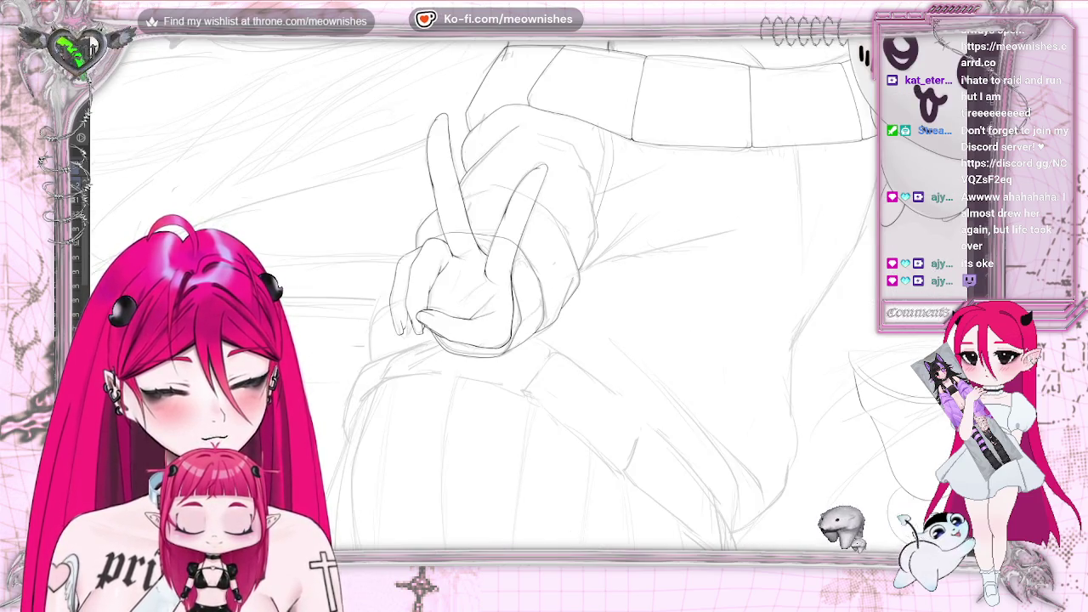
pyautogui.scroll(1, 498, 297)
pyautogui.scroll(3, 497, 298)
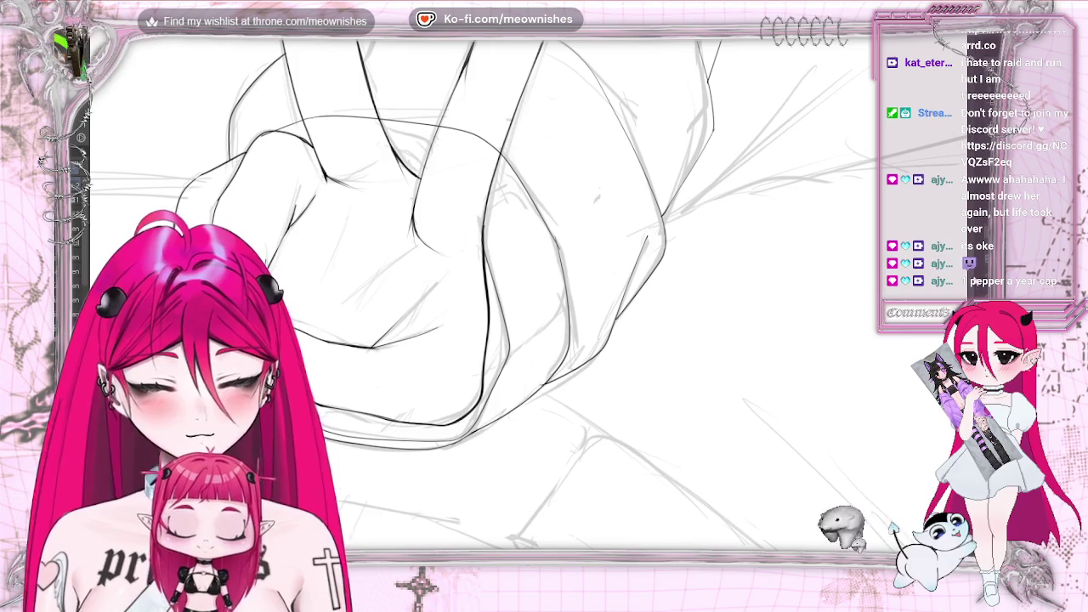
pyautogui.scroll(-3, 485, 289)
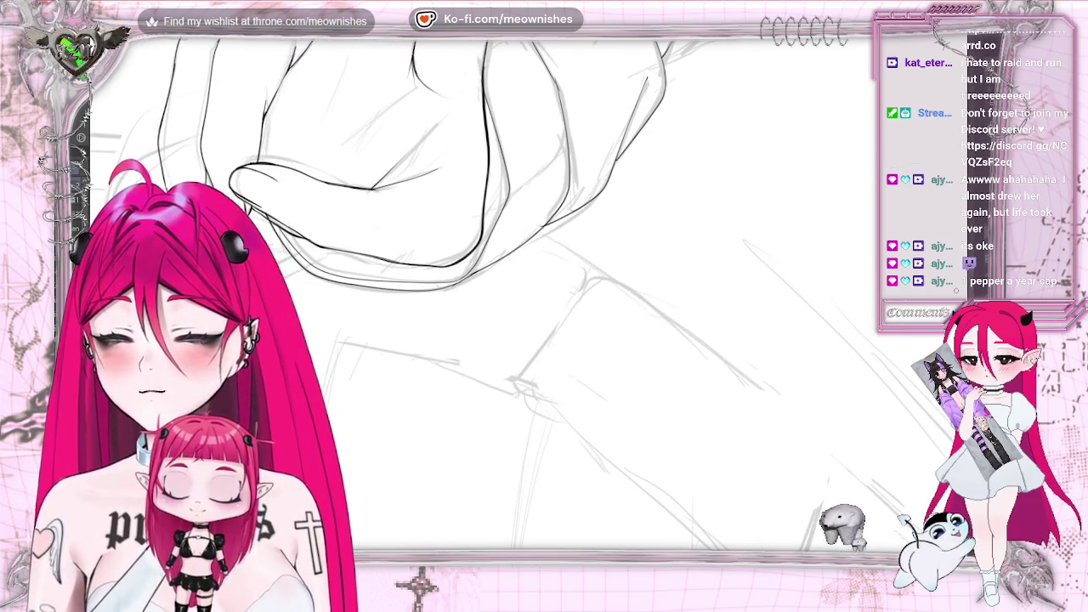
pyautogui.hscroll(-5, 510, 289)
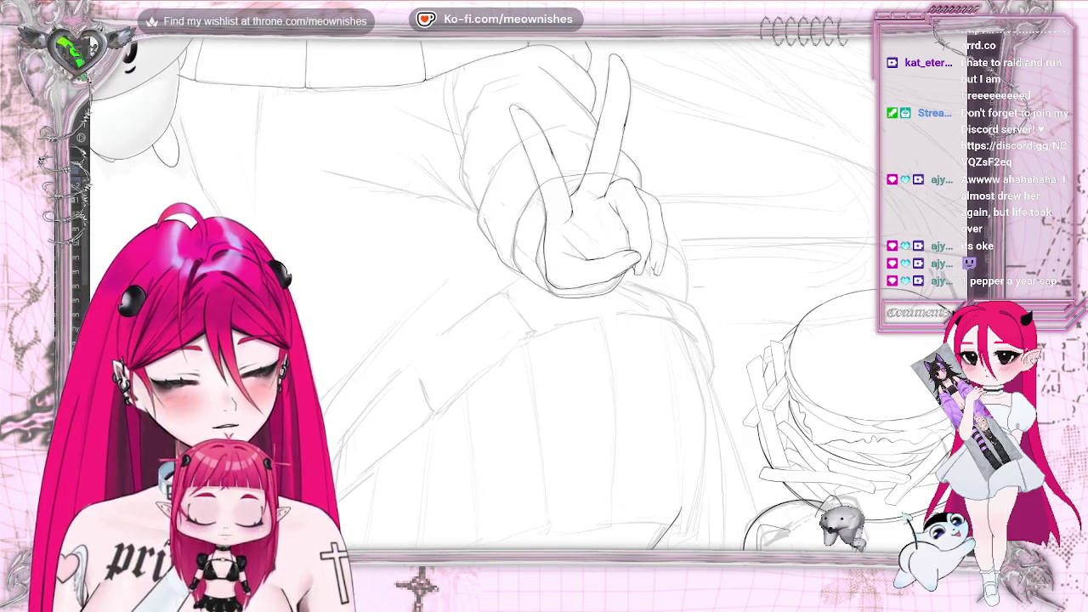
pyautogui.hscroll(5, 510, 290)
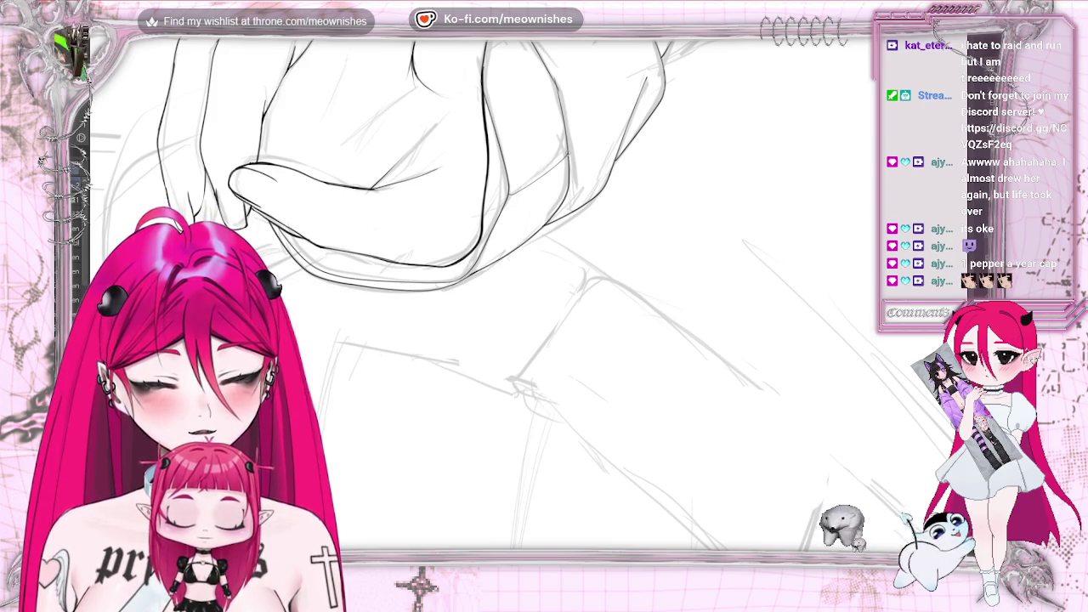
pyautogui.scroll(4, 484, 289)
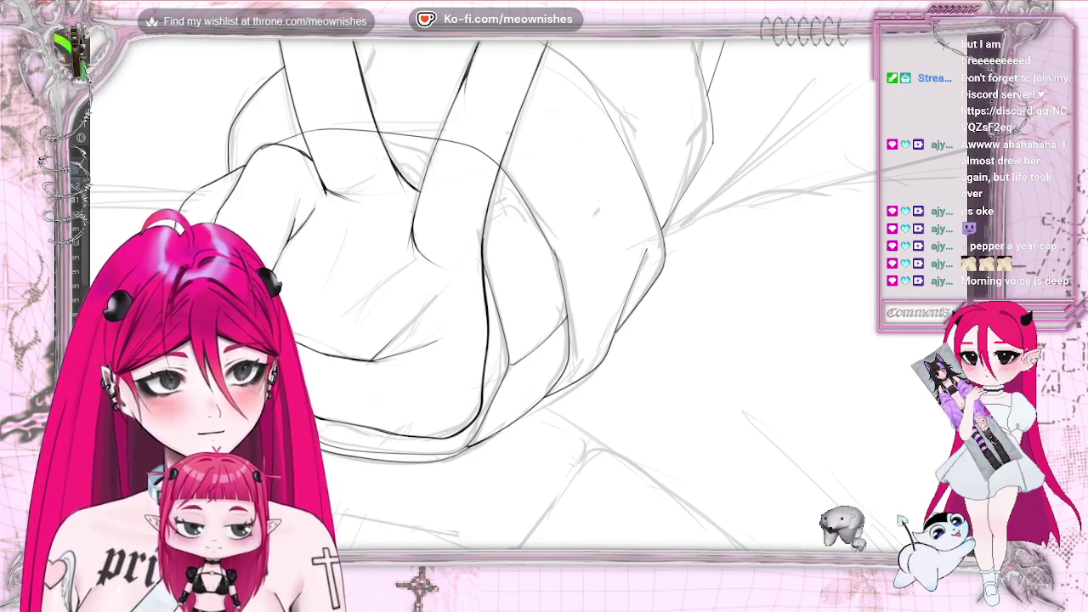
pyautogui.scroll(-4, 670, 369)
pyautogui.scroll(2, 358, 202)
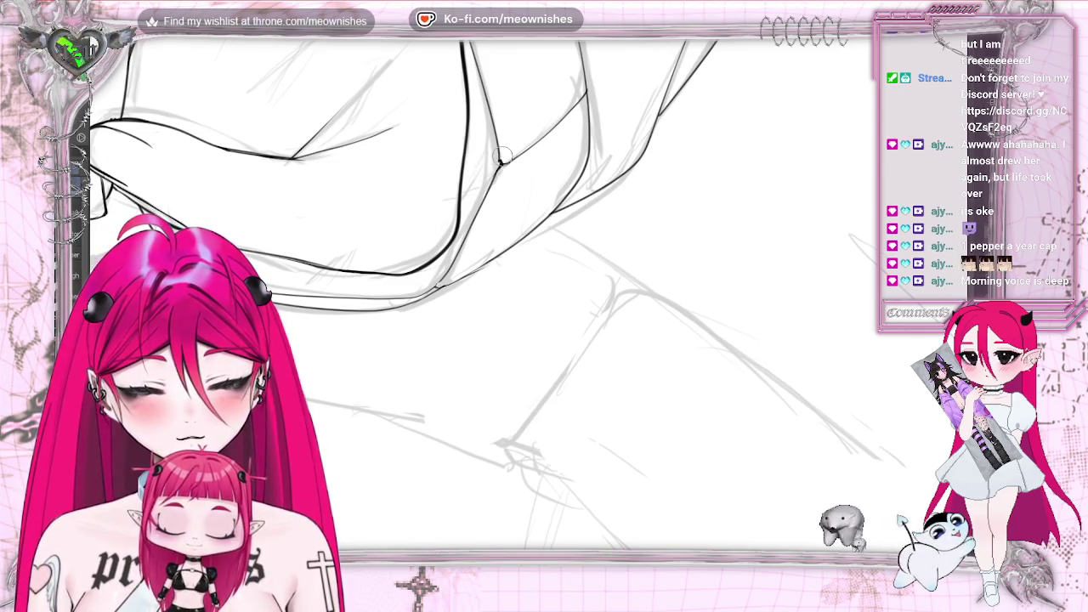
# - Ink a line on the clasped hand and pan the view to centre the hands
pyautogui.moveTo(496, 169); pyautogui.dragTo(507, 157)
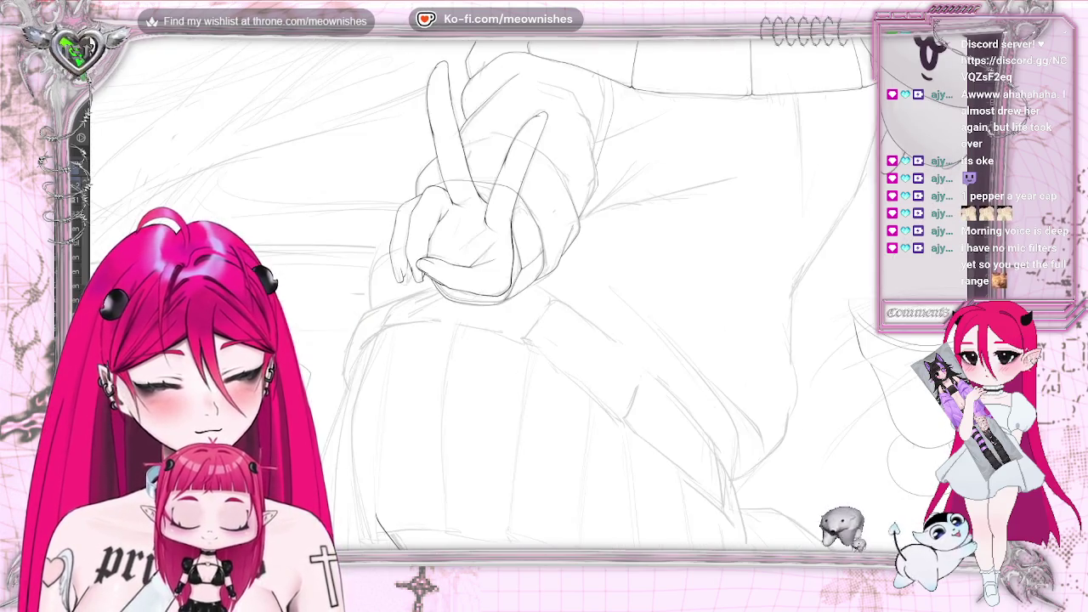
pyautogui.scroll(1, 476, 238)
pyautogui.scroll(1, 477, 238)
pyautogui.scroll(1, 476, 238)
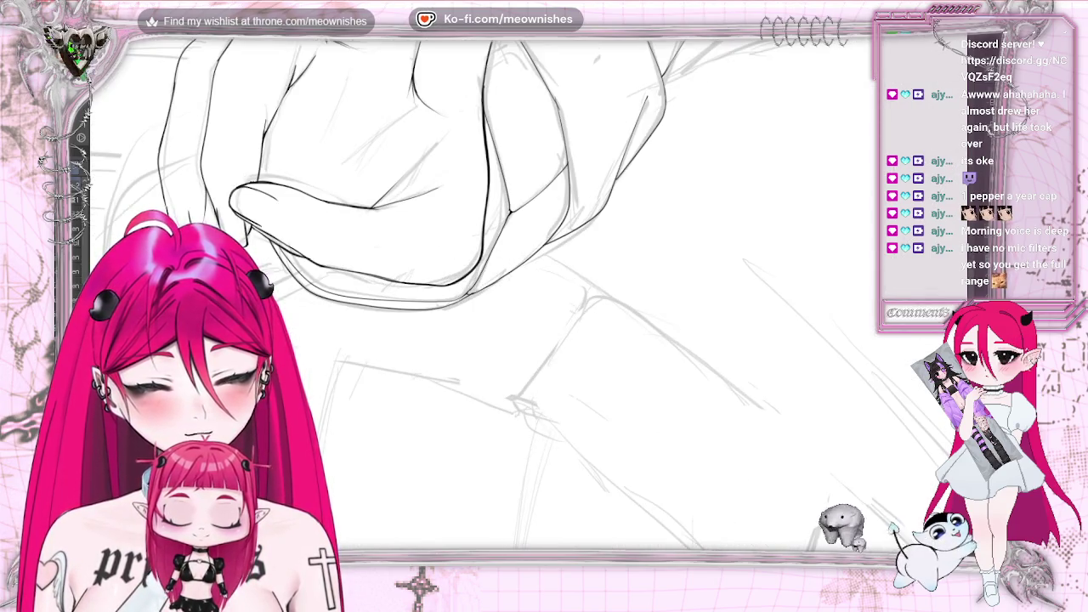
pyautogui.scroll(-1, 477, 289)
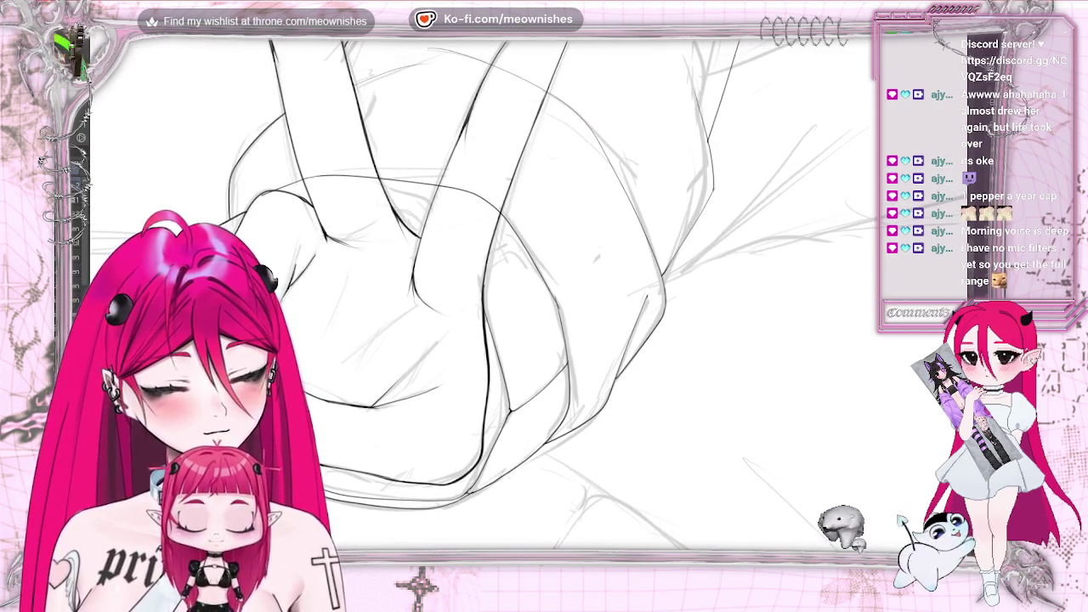
pyautogui.scroll(-1, 476, 289)
pyautogui.moveTo(680, 290); pyautogui.dragTo(460, 289)
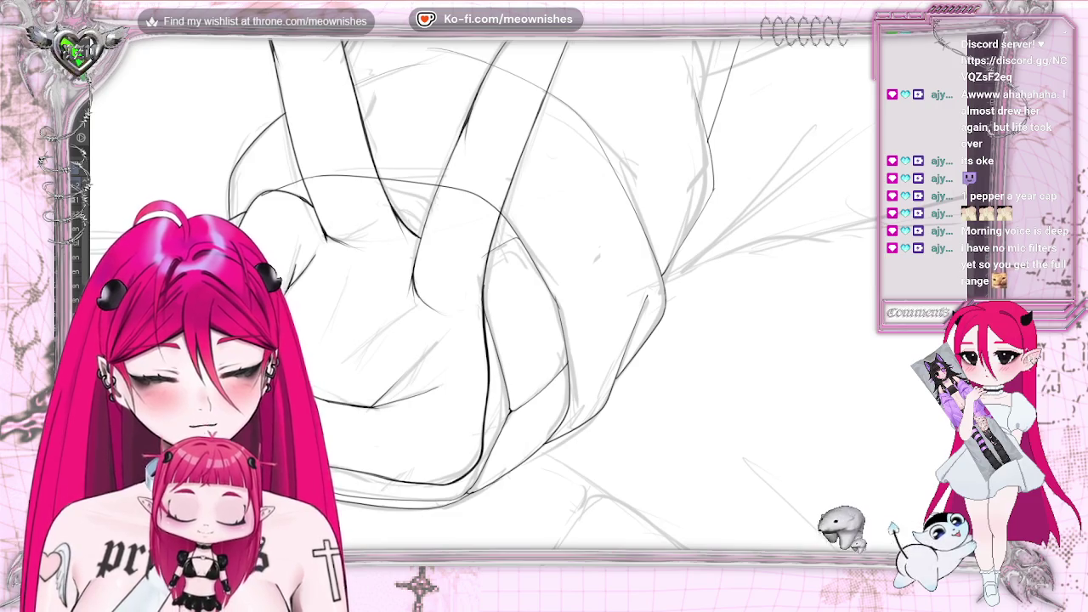
pyautogui.scroll(-2, 485, 289)
pyautogui.scroll(-2, 485, 289)
pyautogui.scroll(-1, 485, 289)
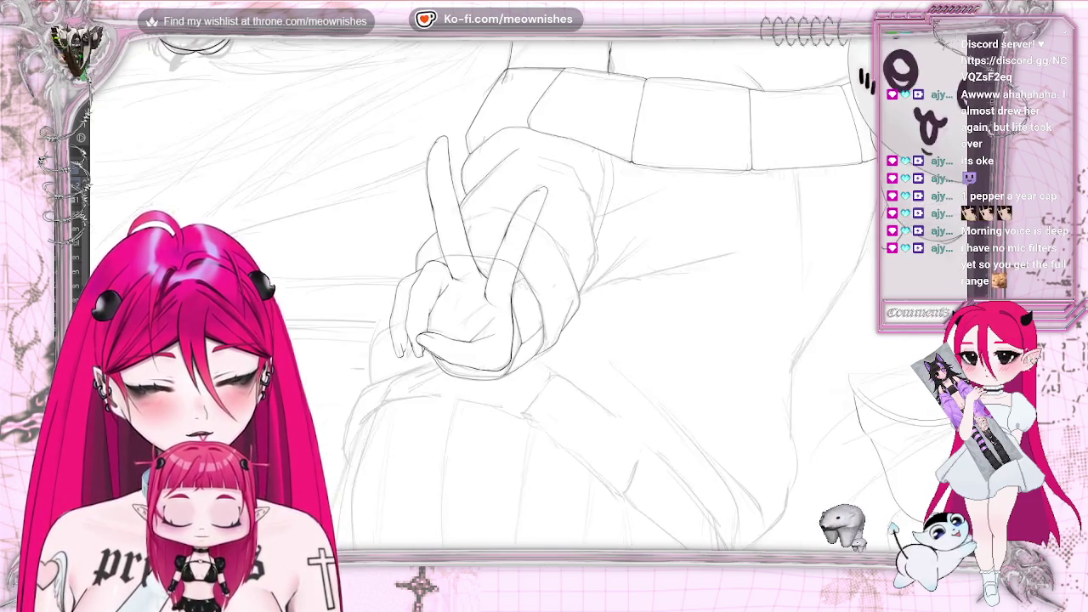
pyautogui.scroll(-3, 484, 289)
pyautogui.scroll(3, 485, 289)
pyautogui.scroll(3, 476, 281)
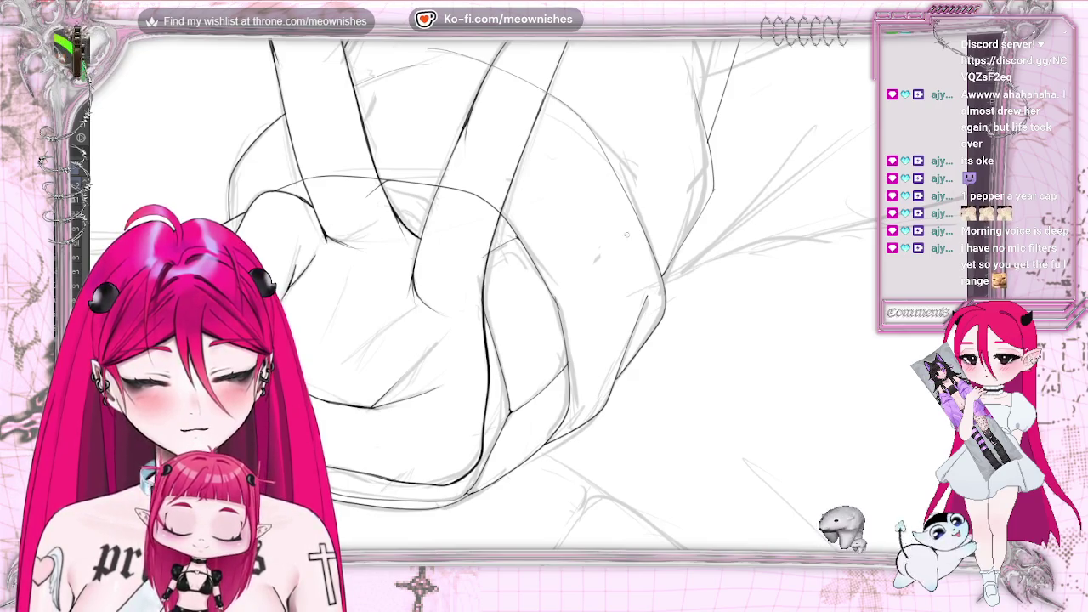
pyautogui.scroll(2, 477, 289)
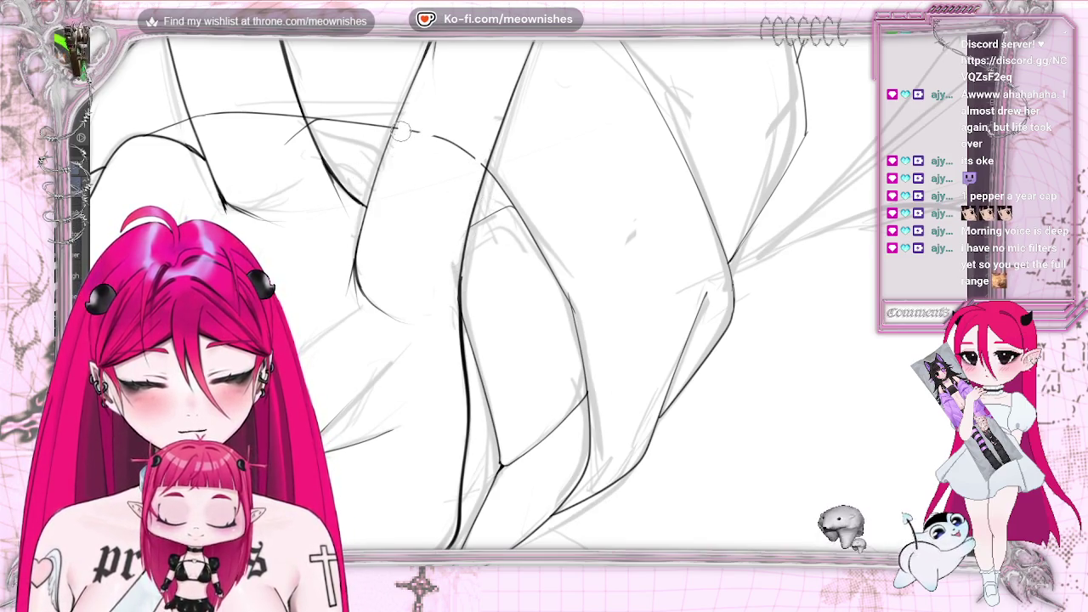
# - Erase three stray sketch strokes on and around the inked hand's fingers
pyautogui.moveTo(434, 136); pyautogui.dragTo(476, 162)
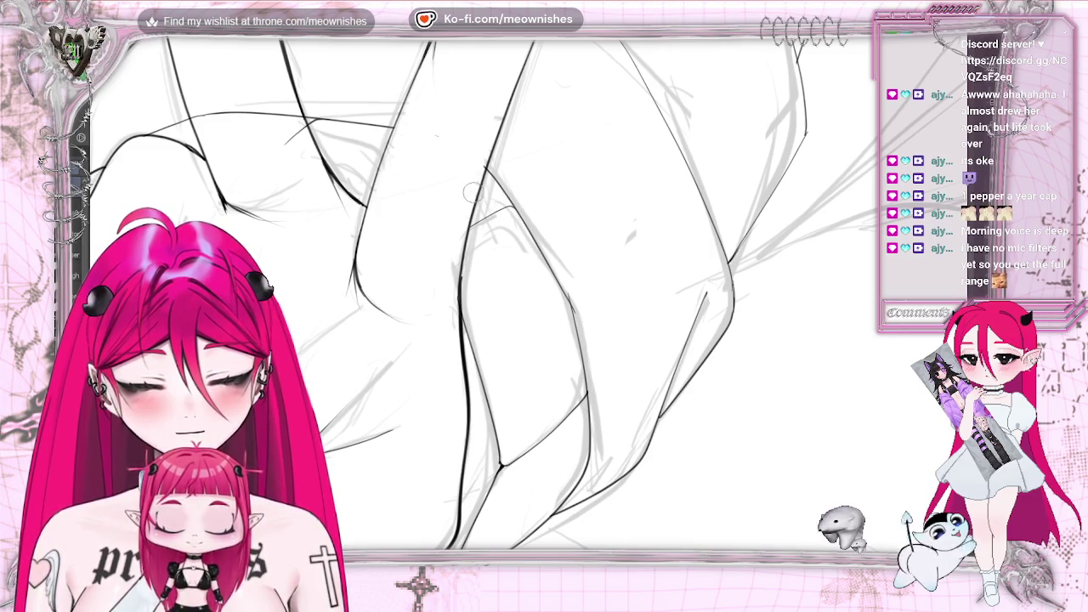
pyautogui.moveTo(308, 119); pyautogui.dragTo(280, 148)
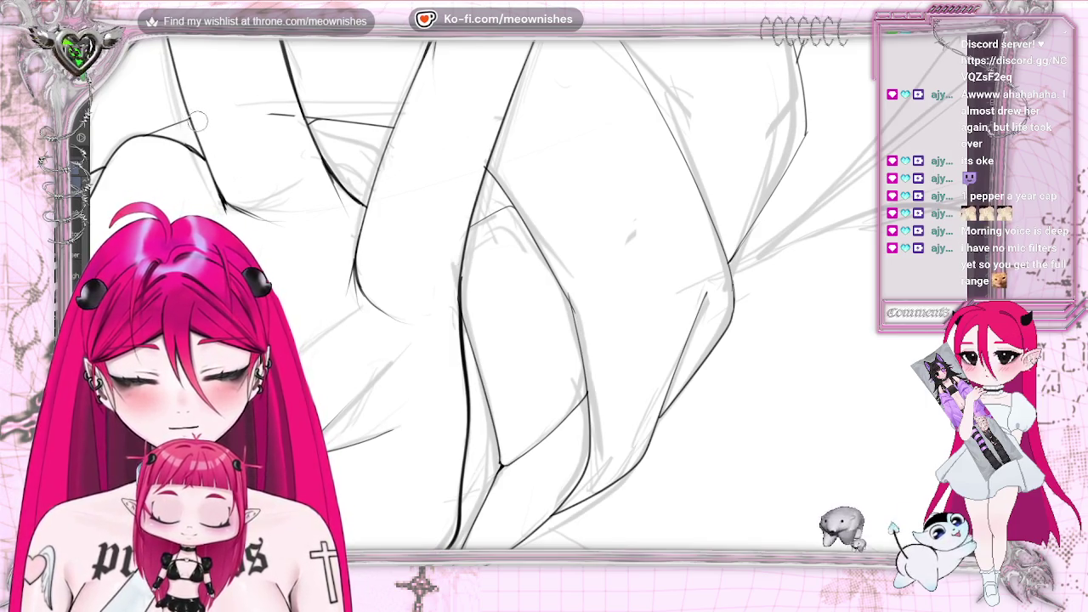
pyautogui.moveTo(272, 112); pyautogui.dragTo(314, 140)
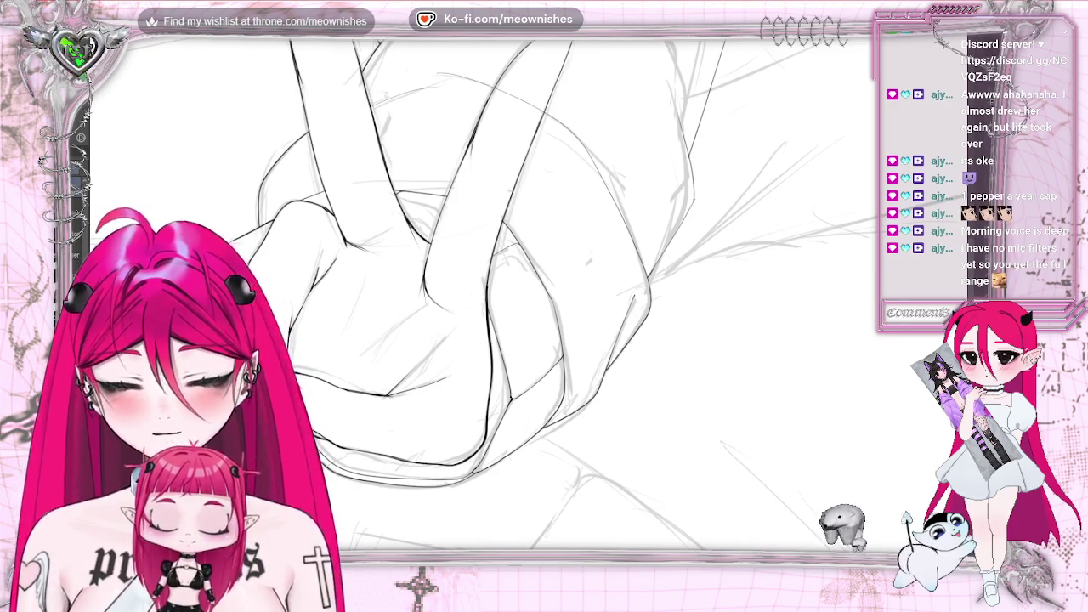
pyautogui.scroll(-5, 716, 252)
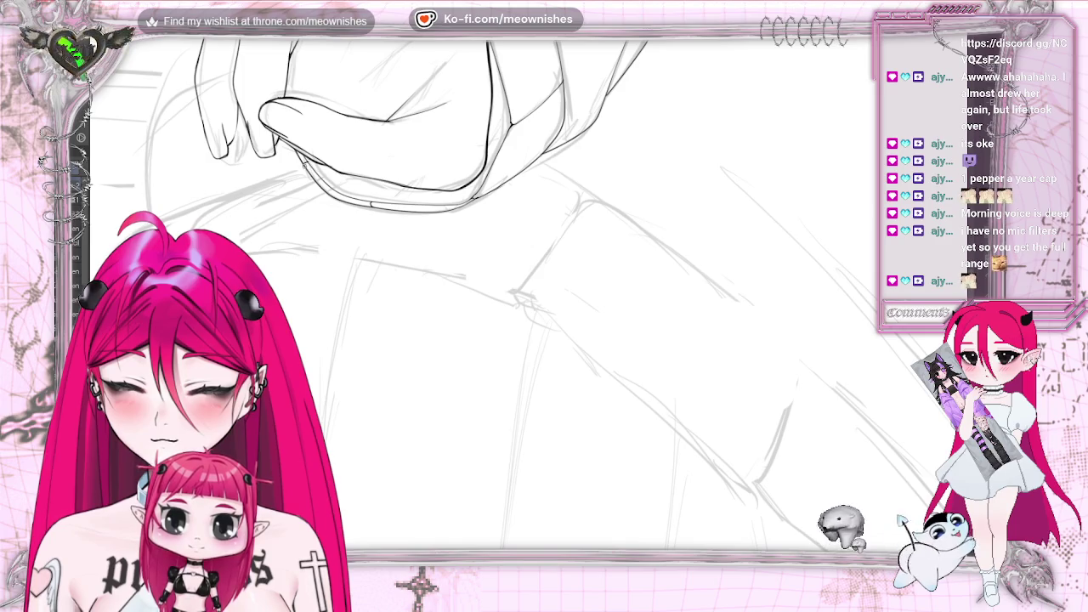
pyautogui.scroll(3, 651, 139)
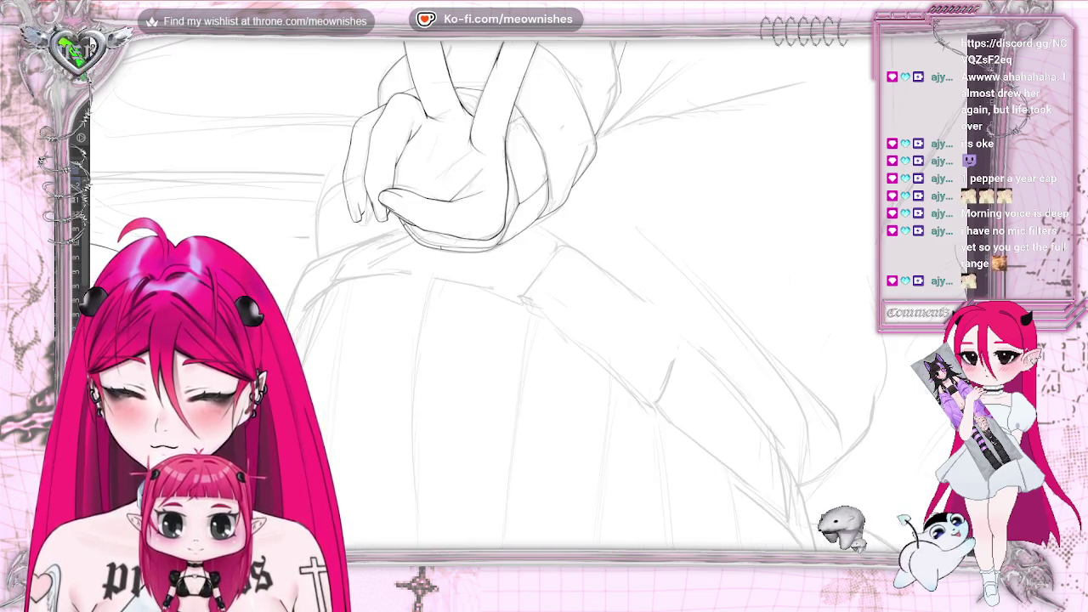
pyautogui.scroll(2, 651, 139)
pyautogui.scroll(-3, 777, 375)
pyautogui.scroll(3, 777, 375)
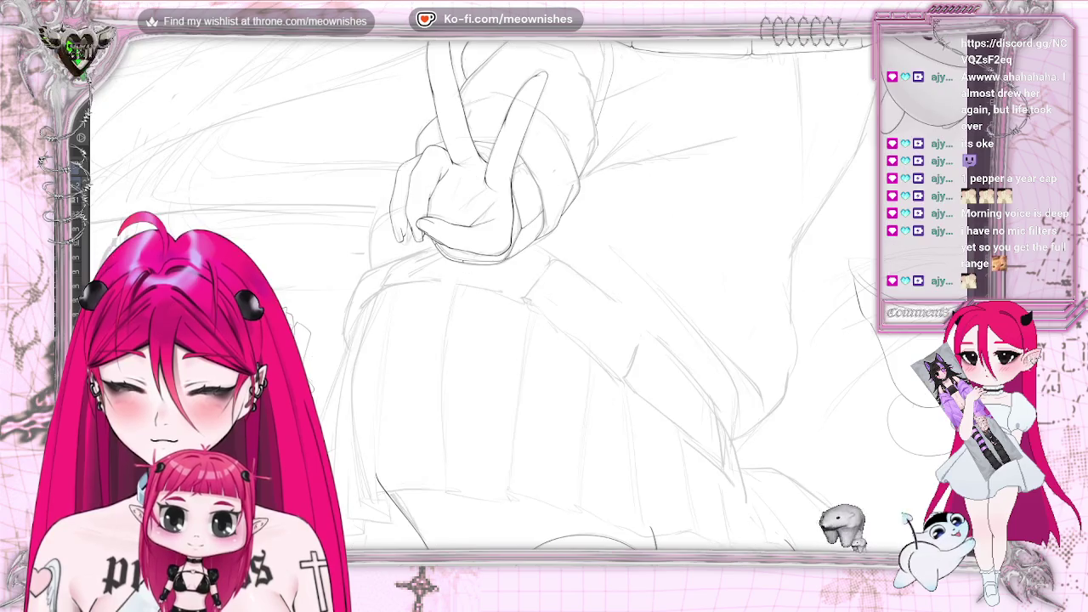
pyautogui.scroll(2, 522, 281)
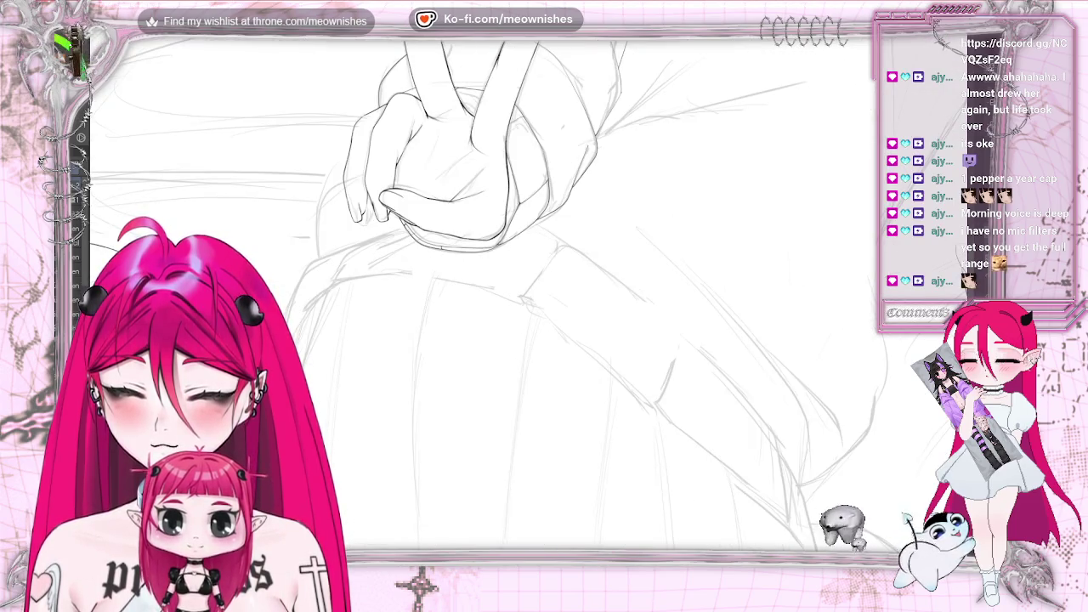
pyautogui.scroll(3, 476, 289)
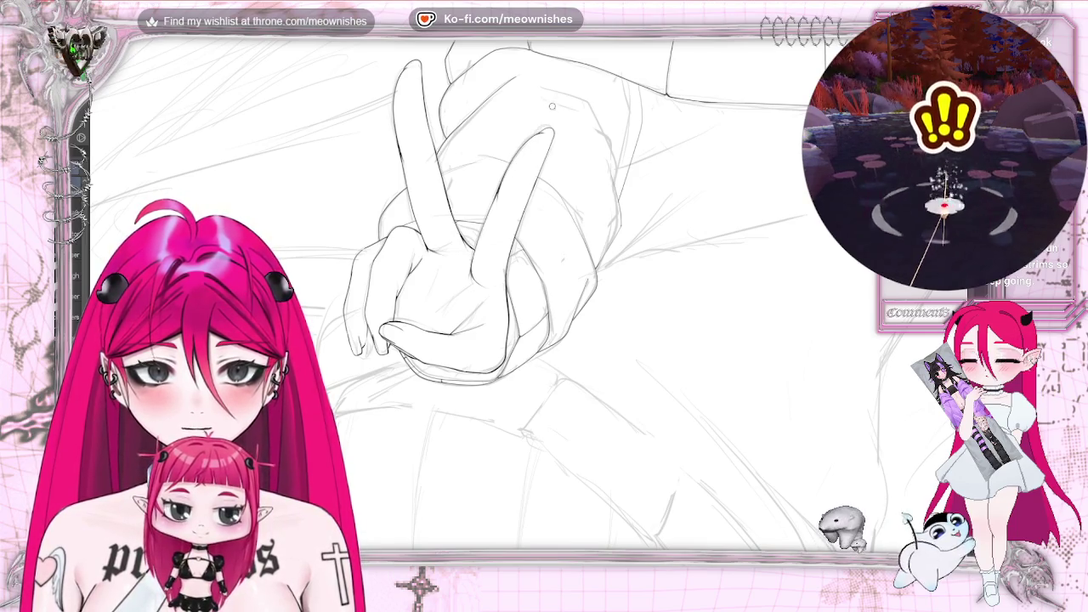
pyautogui.hotkey('ctrl', '0')
pyautogui.hotkey('ctrl', '+')
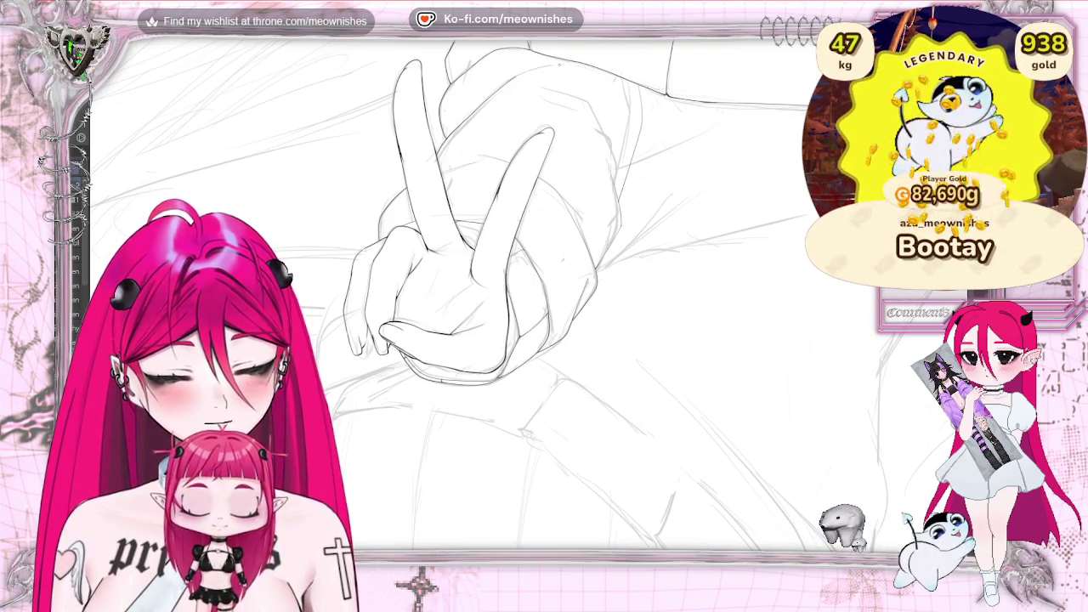
pyautogui.hotkey('ctrl', '-')
pyautogui.hotkey('ctrl', '-')
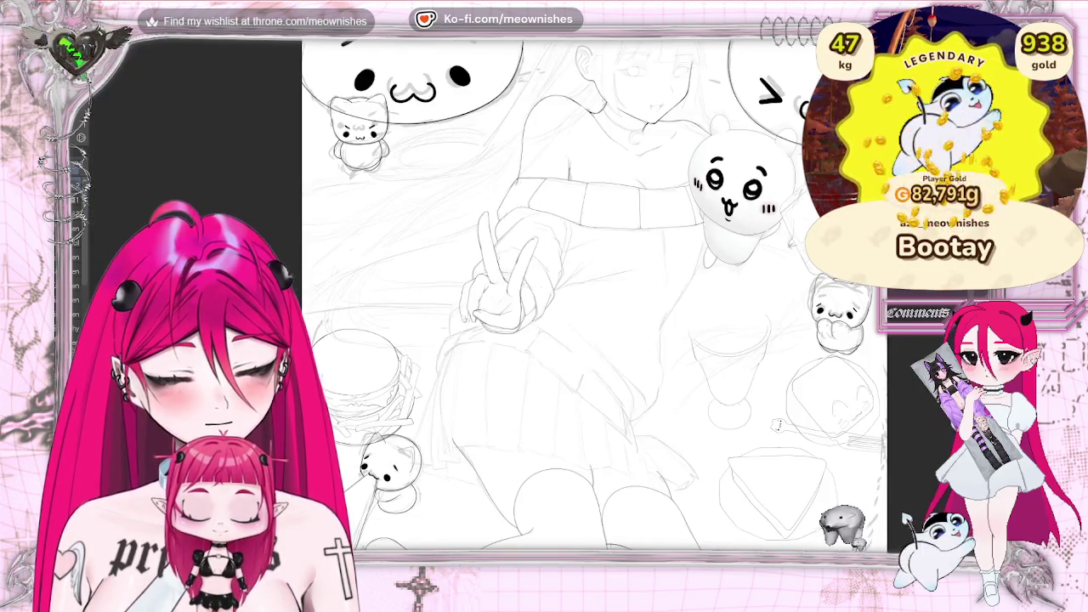
pyautogui.hotkey('ctrl', '+')
pyautogui.hotkey('ctrl', '+')
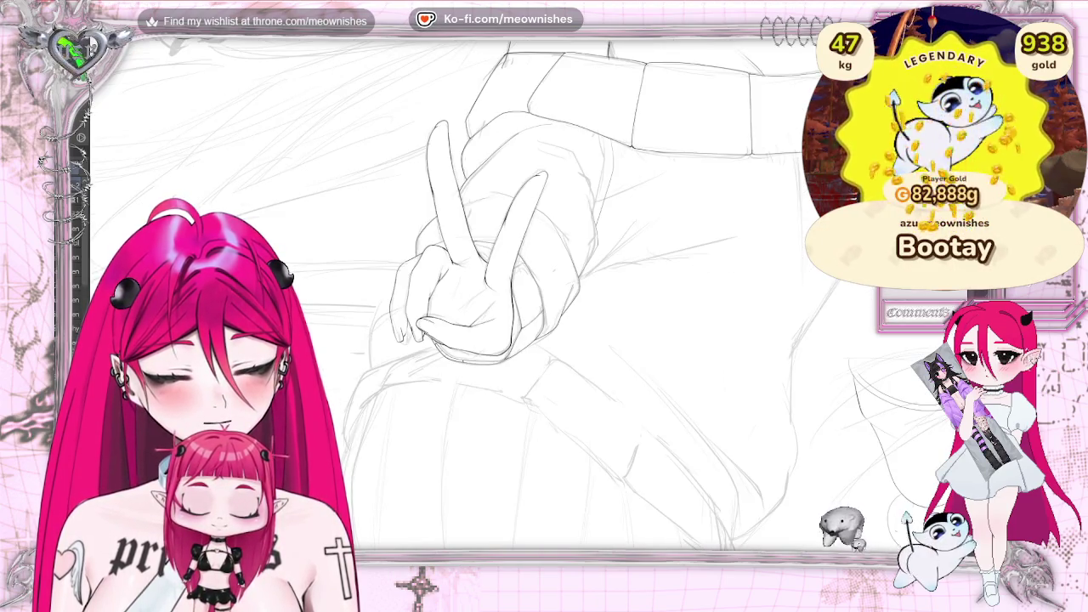
pyautogui.hotkey('ctrl', '-')
pyautogui.hotkey('ctrl', '-')
pyautogui.hotkey('ctrl', '-')
pyautogui.hotkey('ctrl', '-')
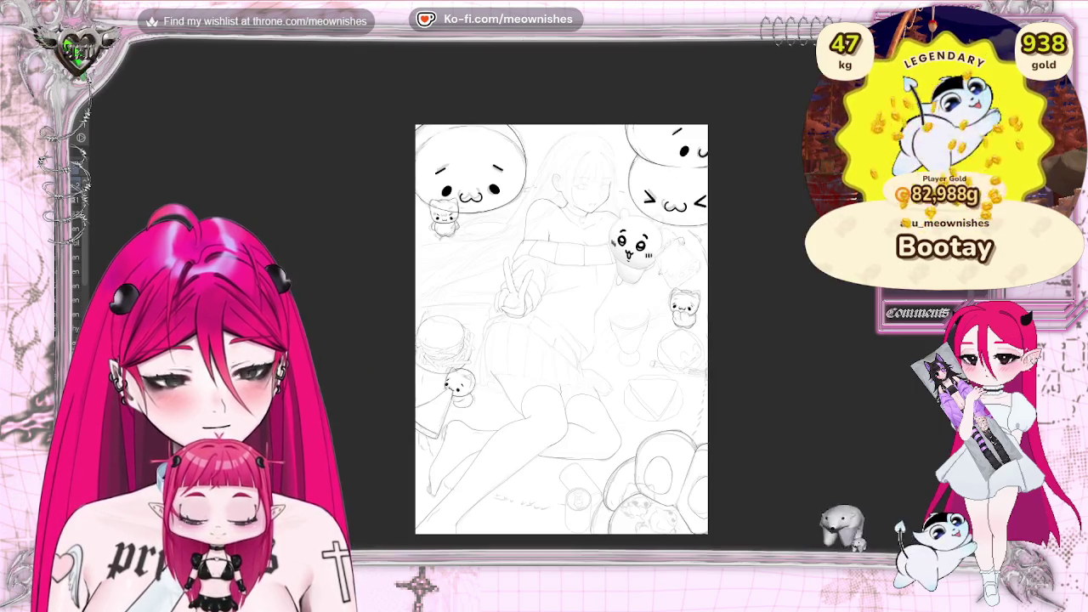
pyautogui.hotkey('ctrl', '+')
pyautogui.hotkey('ctrl', '+')
pyautogui.hotkey('ctrl', '+')
pyautogui.press('h')
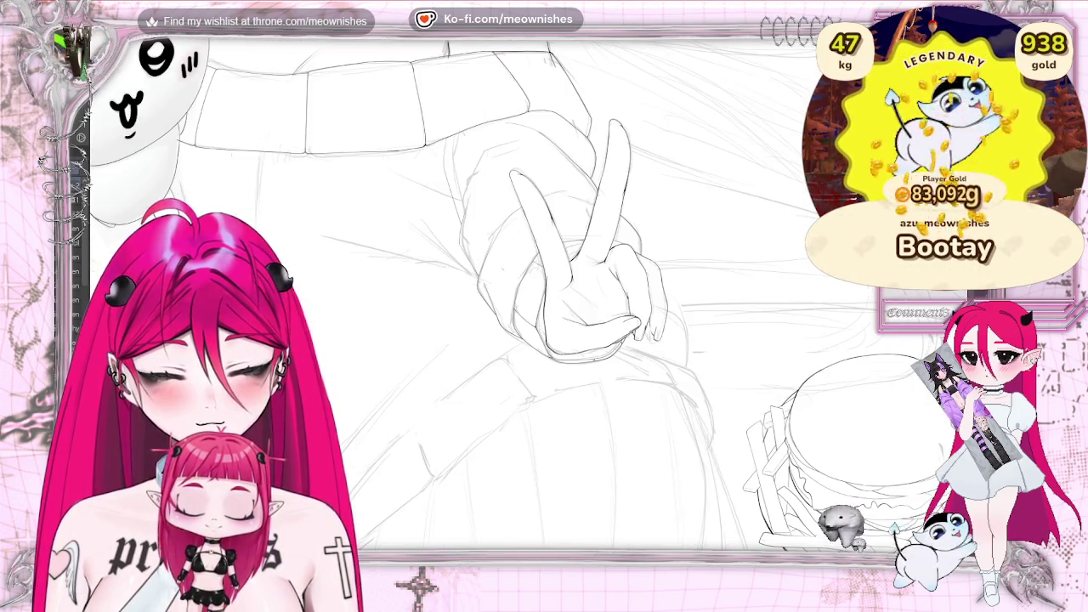
pyautogui.press('h')
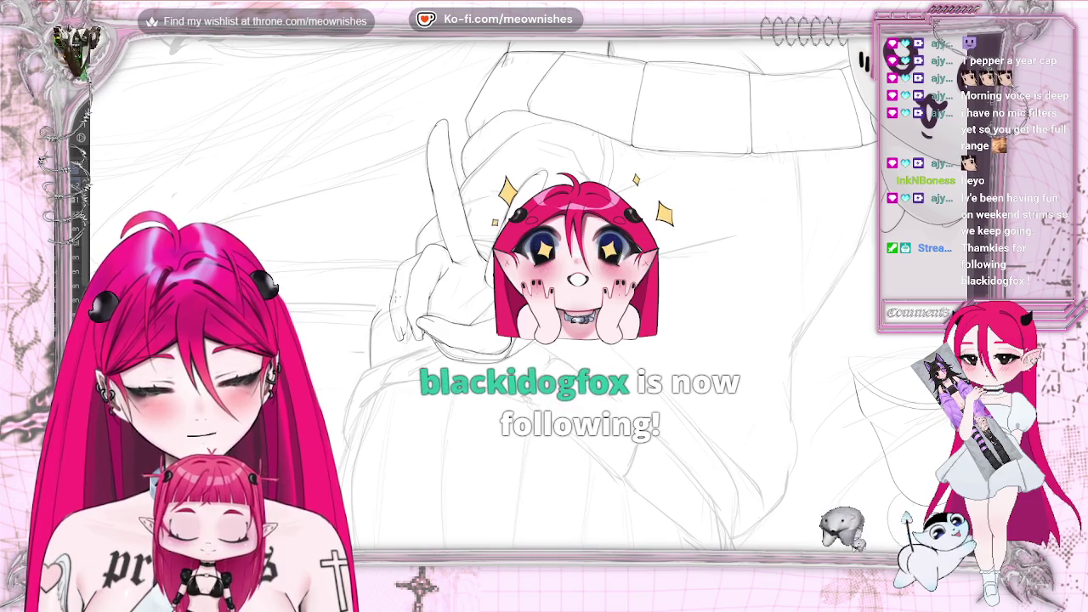
pyautogui.scroll(-2, 587, 293)
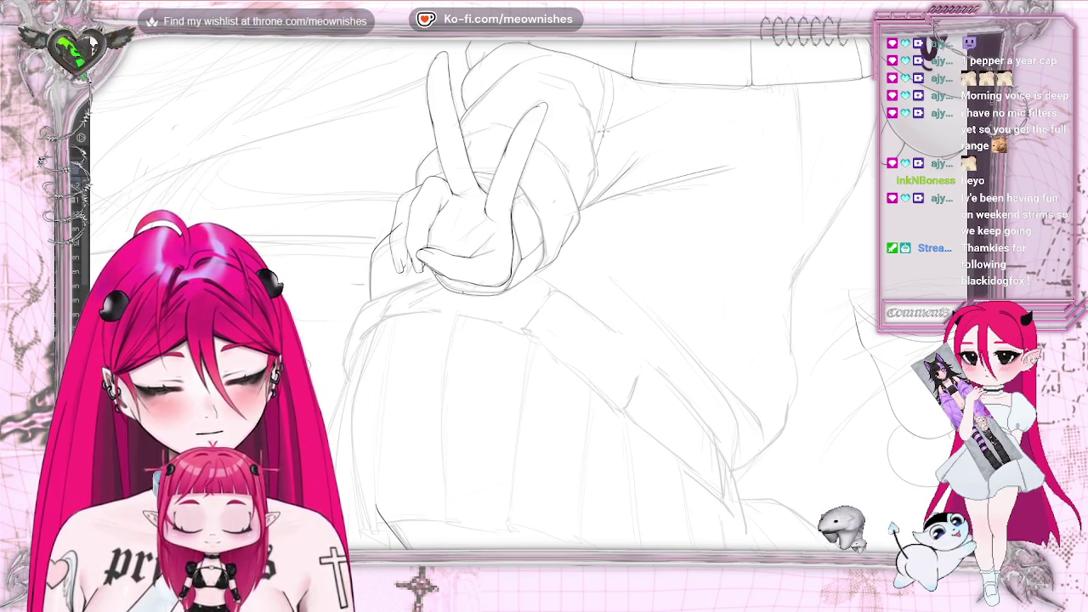
pyautogui.hscroll(4, 677, 377)
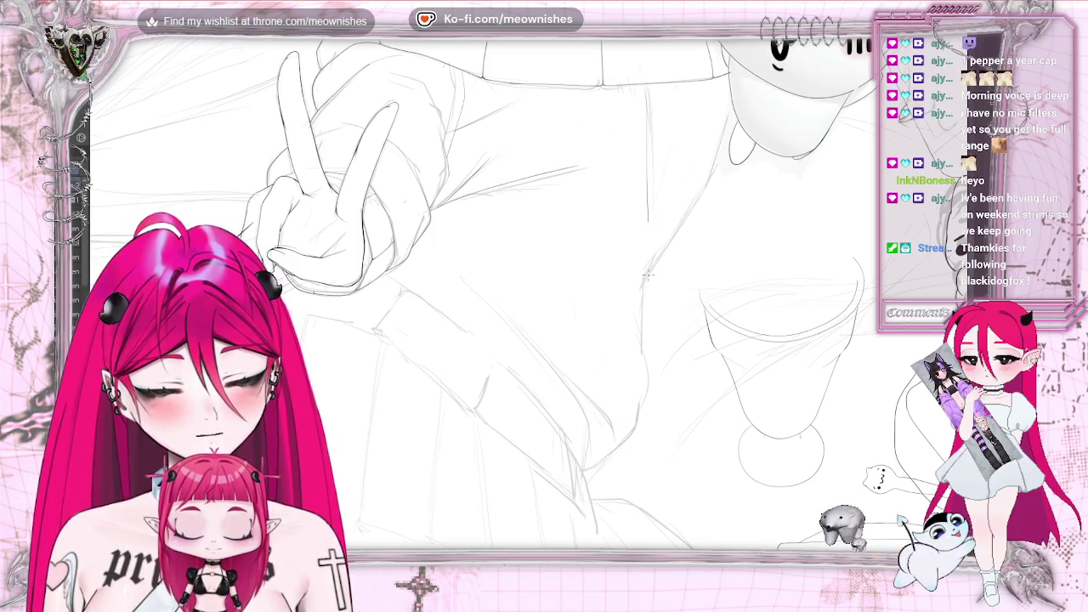
# - Ink a clean outline stroke on the right and a short line along the skirt's waistband
pyautogui.moveTo(648, 274); pyautogui.dragTo(733, 109)
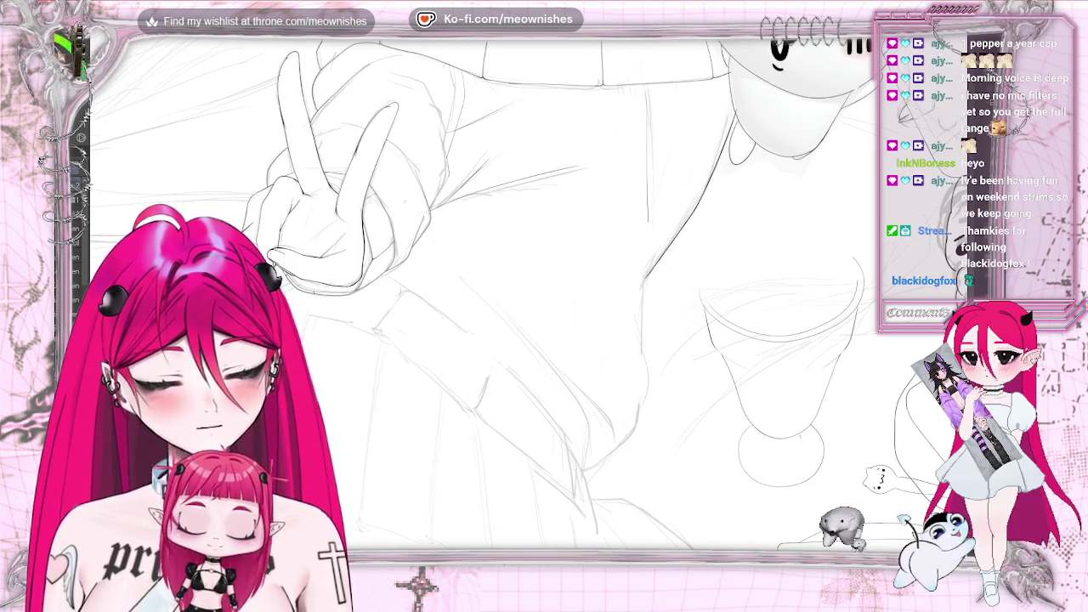
pyautogui.hotkey('ctrl', 'z')
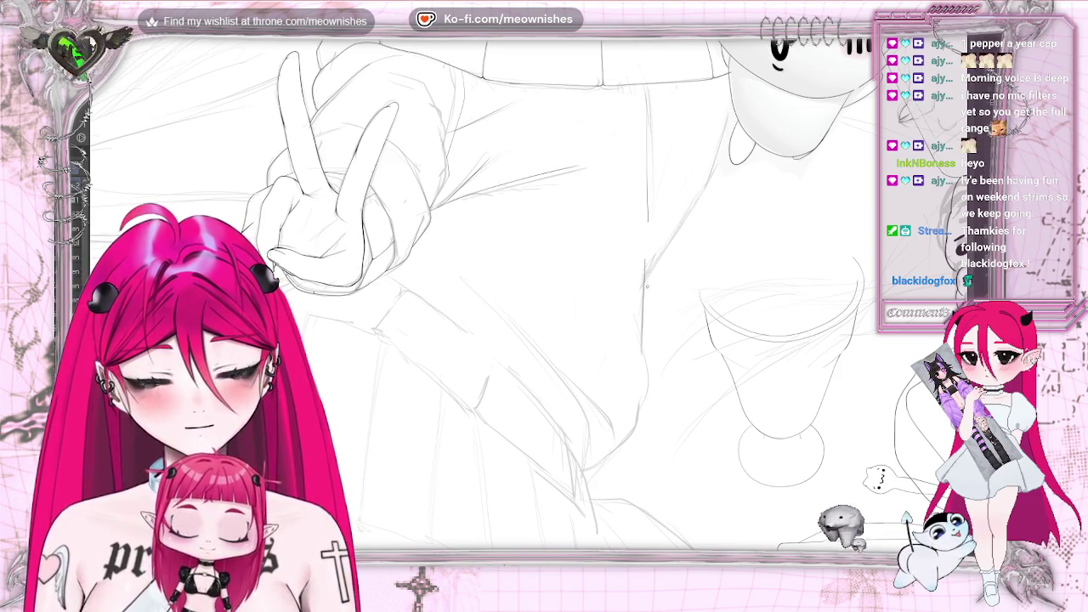
pyautogui.moveTo(644, 281); pyautogui.dragTo(721, 147)
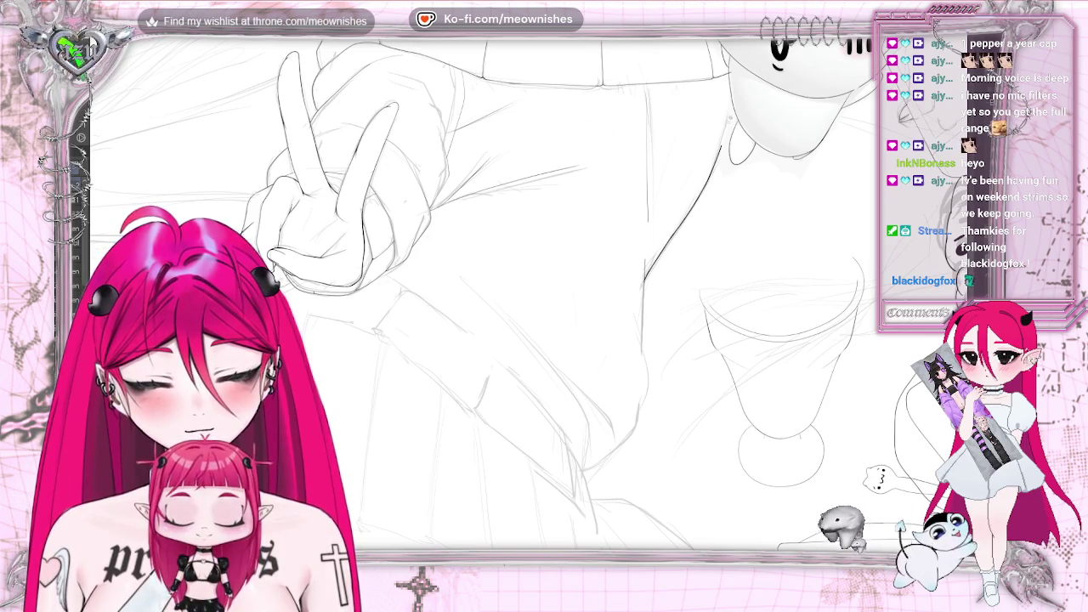
pyautogui.scroll(-3, 975, 270)
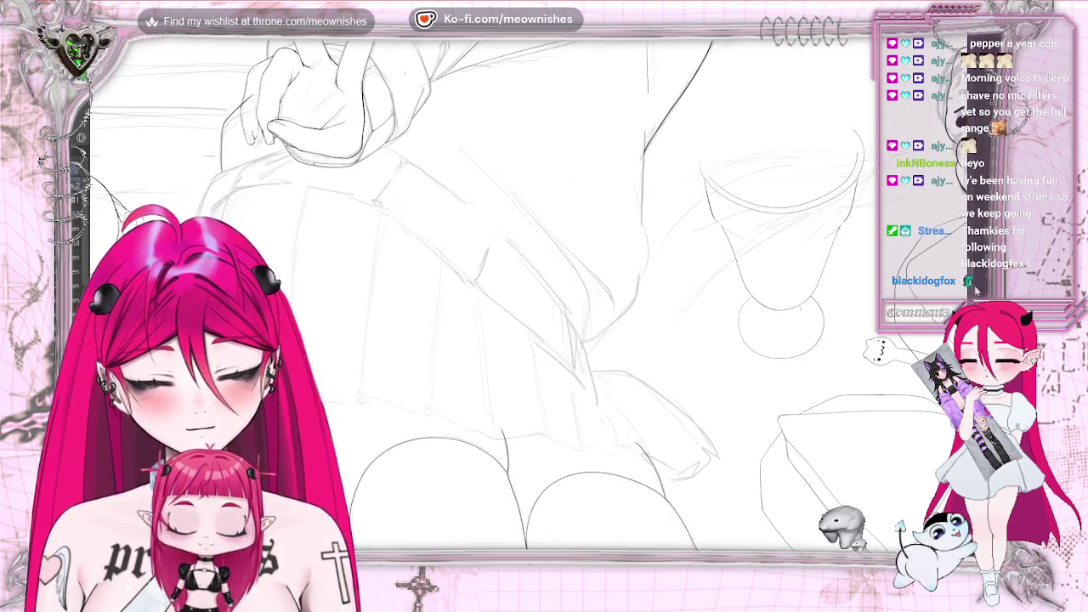
pyautogui.press('m')
pyautogui.scroll(3, 680, 290)
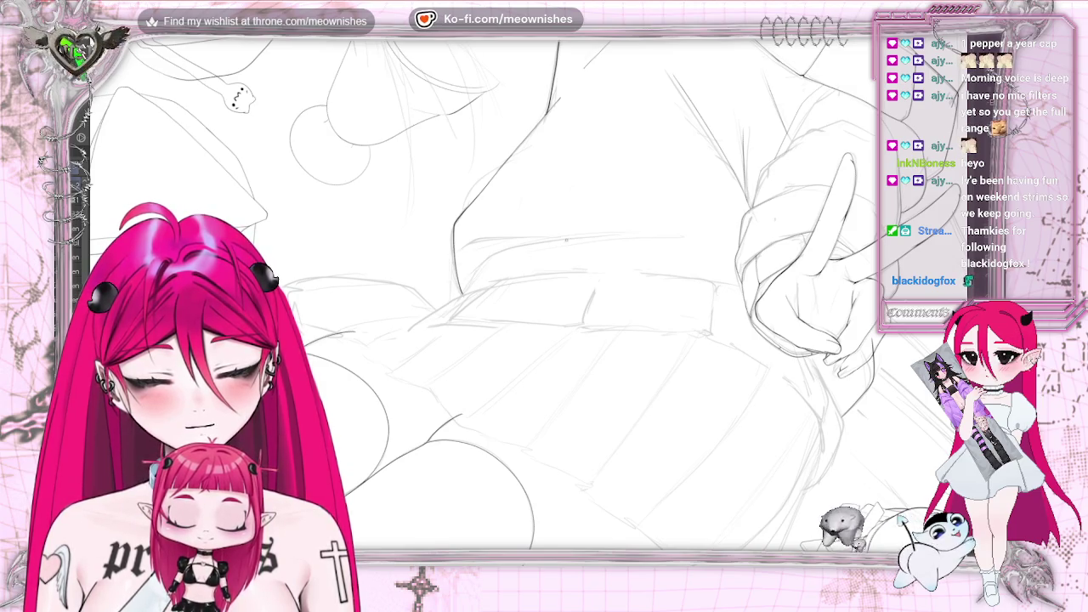
pyautogui.moveTo(558, 239); pyautogui.dragTo(597, 236)
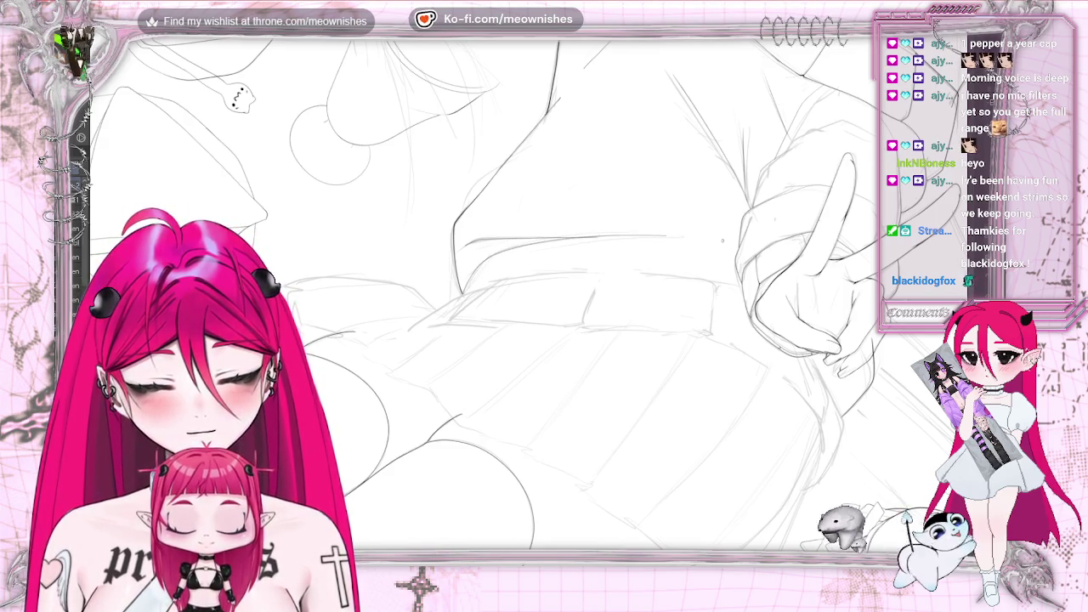
# - Restore the unmirrored upright full-page view, then zoom in closer on the skirt
pyautogui.scroll(-5, 587, 297)
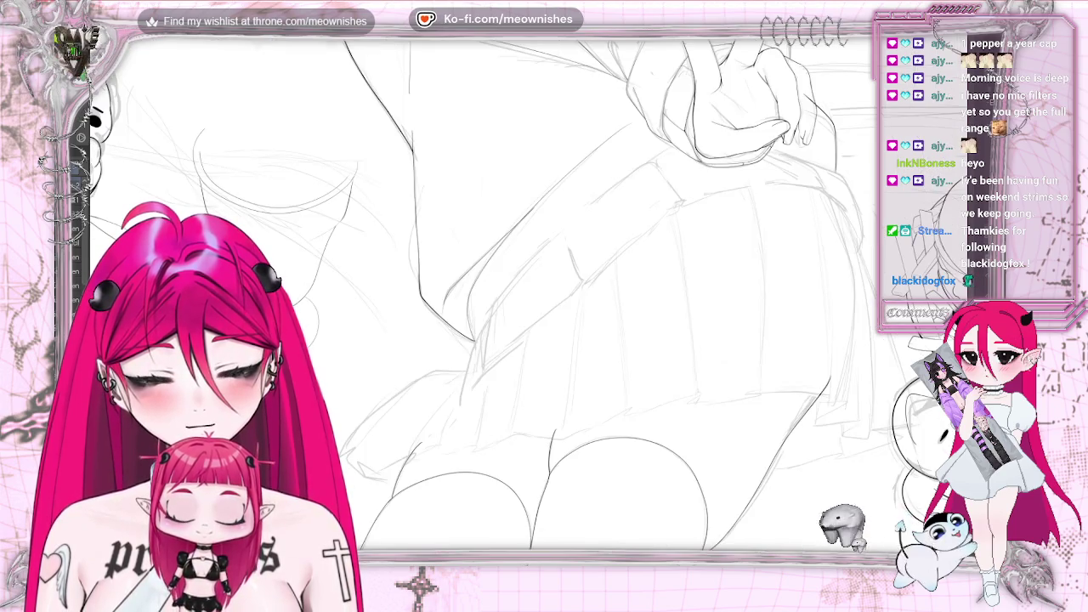
pyautogui.press('h')
pyautogui.press('-')
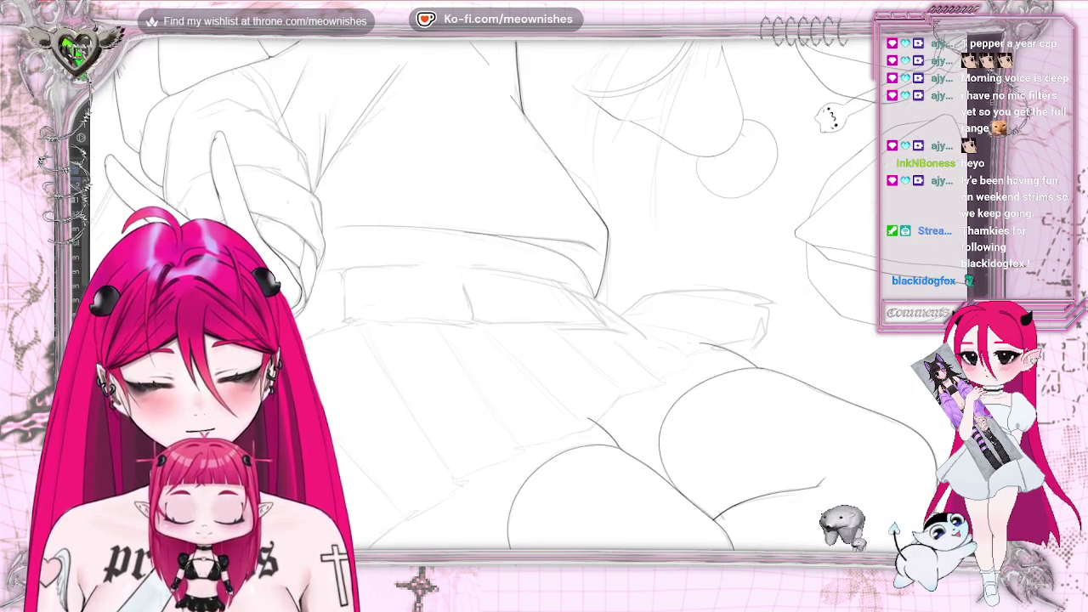
pyautogui.press('-')
pyautogui.press('-')
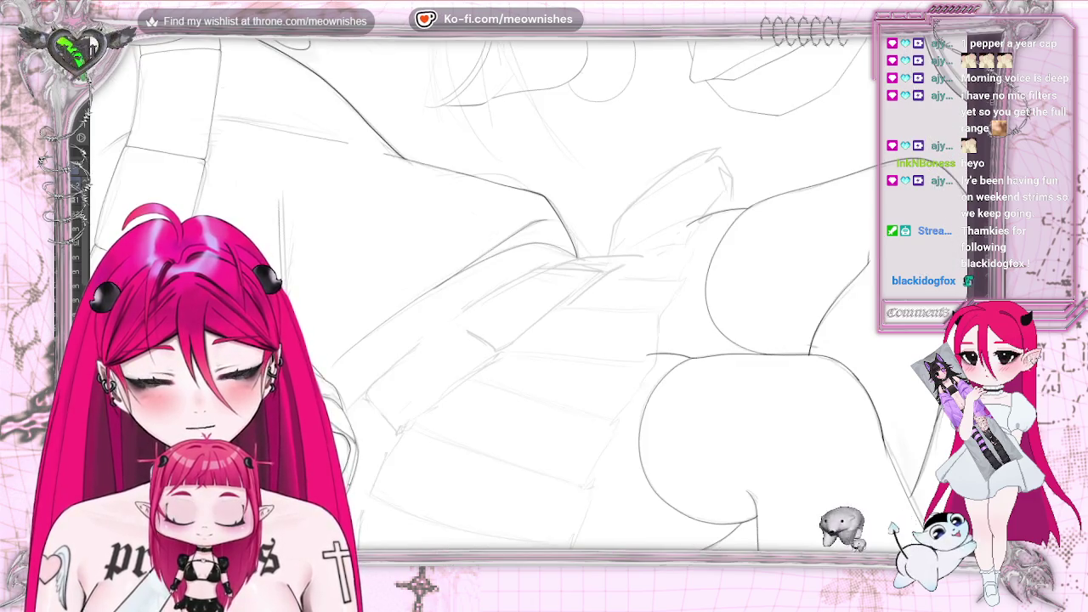
pyautogui.press('-')
pyautogui.hotkey('ctrl', '0')
pyautogui.hotkey('ctrl', '+')
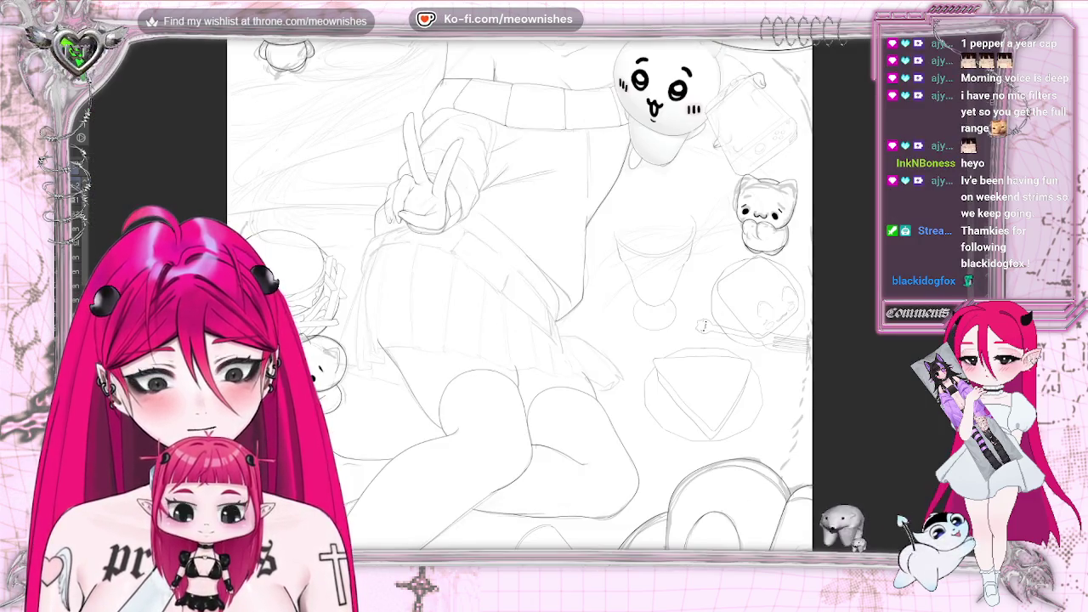
pyautogui.hotkey('ctrl', '+')
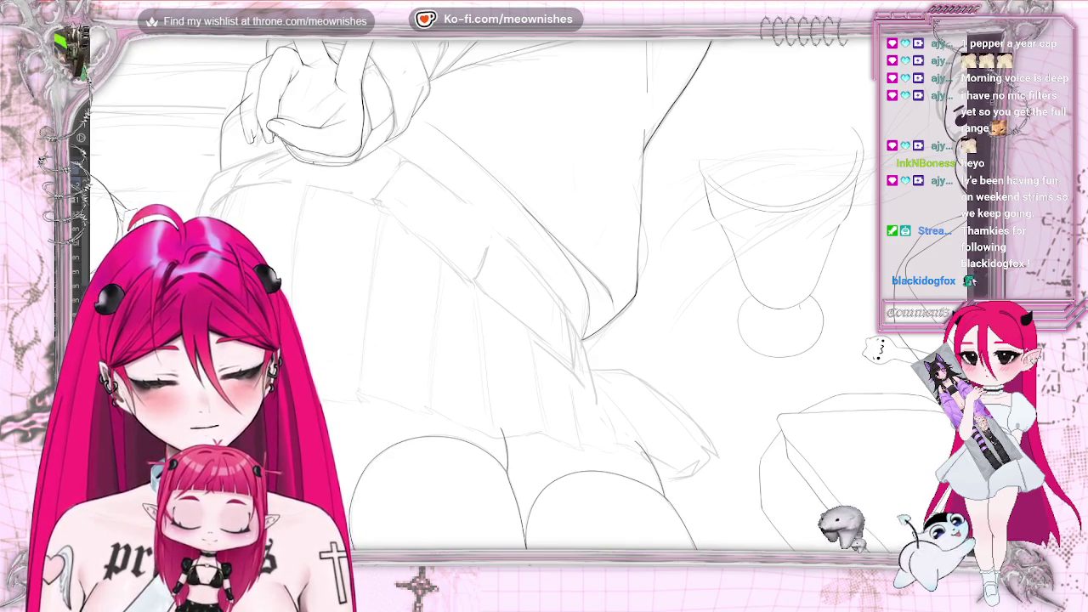
pyautogui.scroll(5, 476, 293)
pyautogui.scroll(-3, 484, 293)
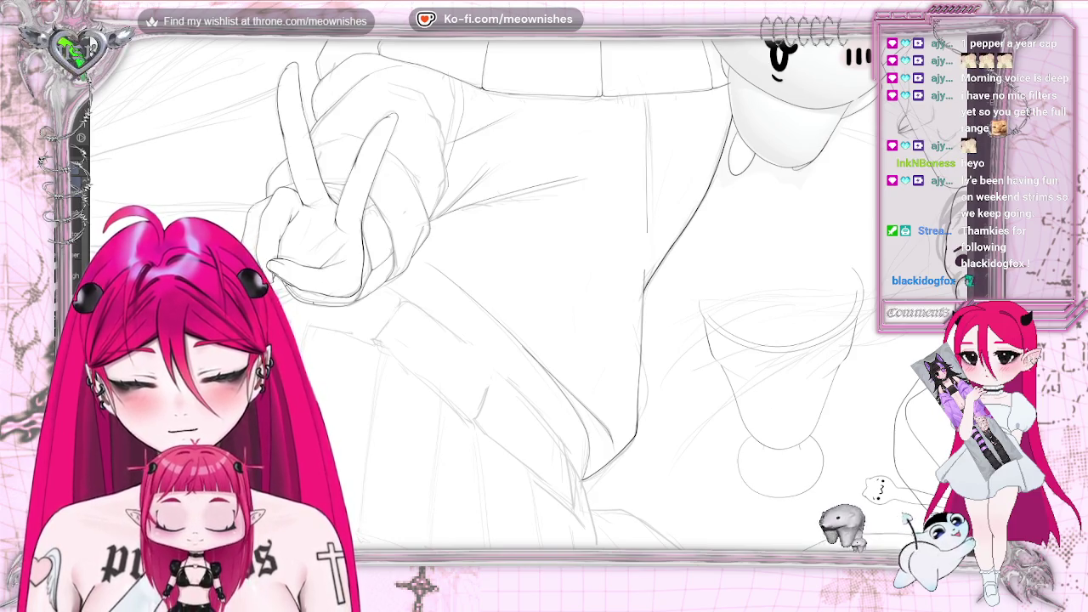
pyautogui.moveTo(476, 298); pyautogui.dragTo(674, 298)
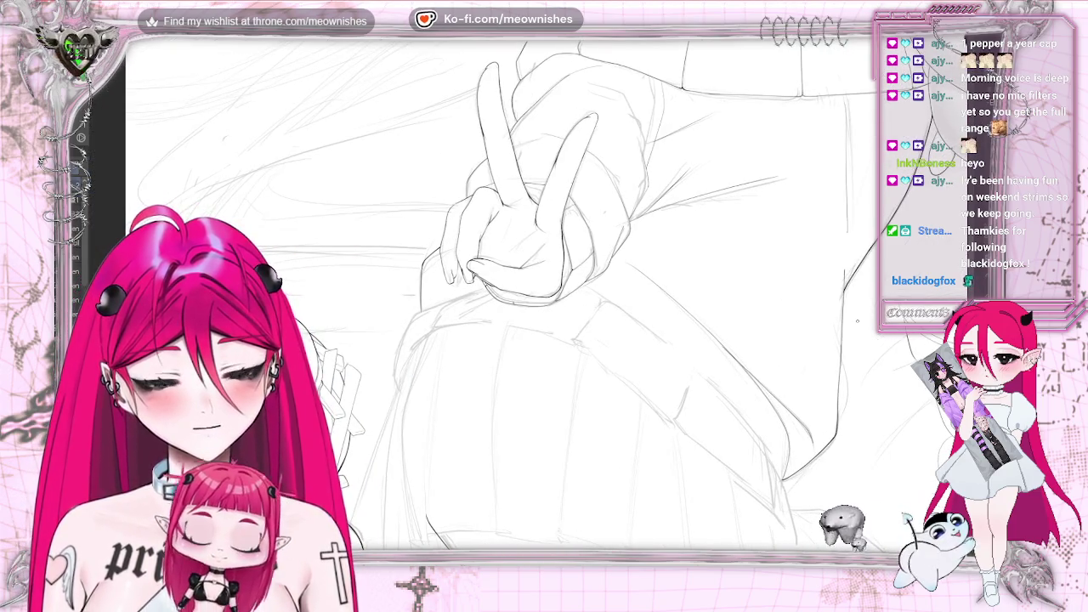
pyautogui.scroll(2, 544, 298)
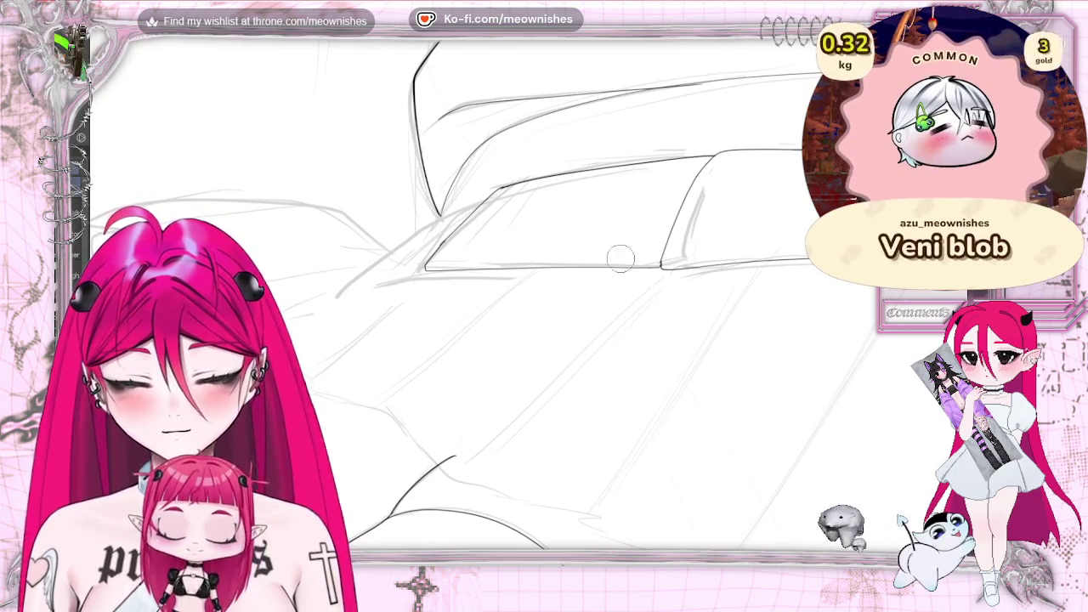
pyautogui.moveTo(663, 259); pyautogui.dragTo(711, 163)
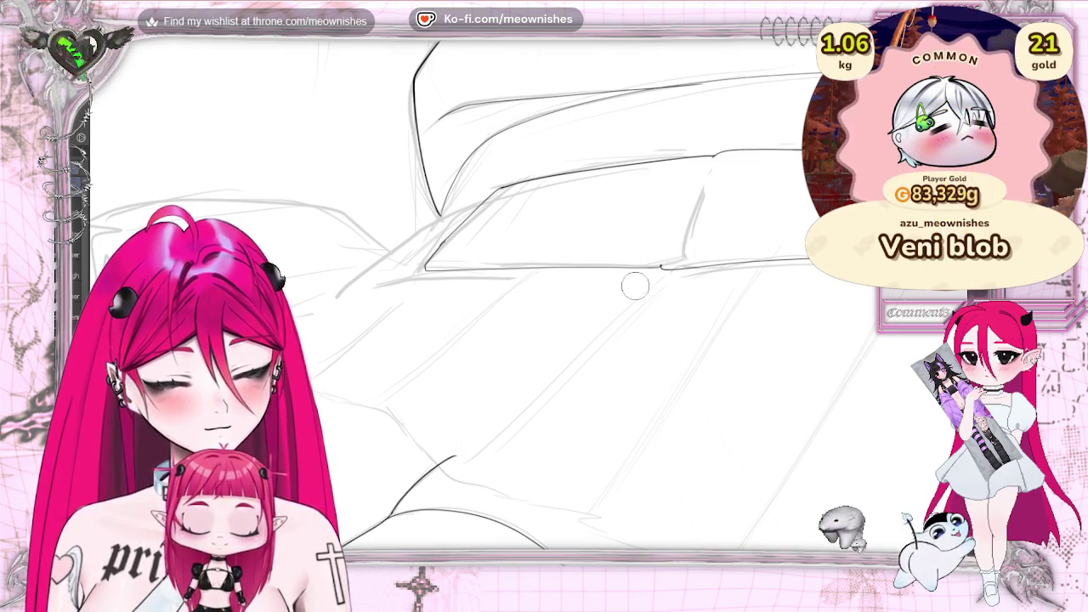
pyautogui.hotkey('ctrl', 'z')
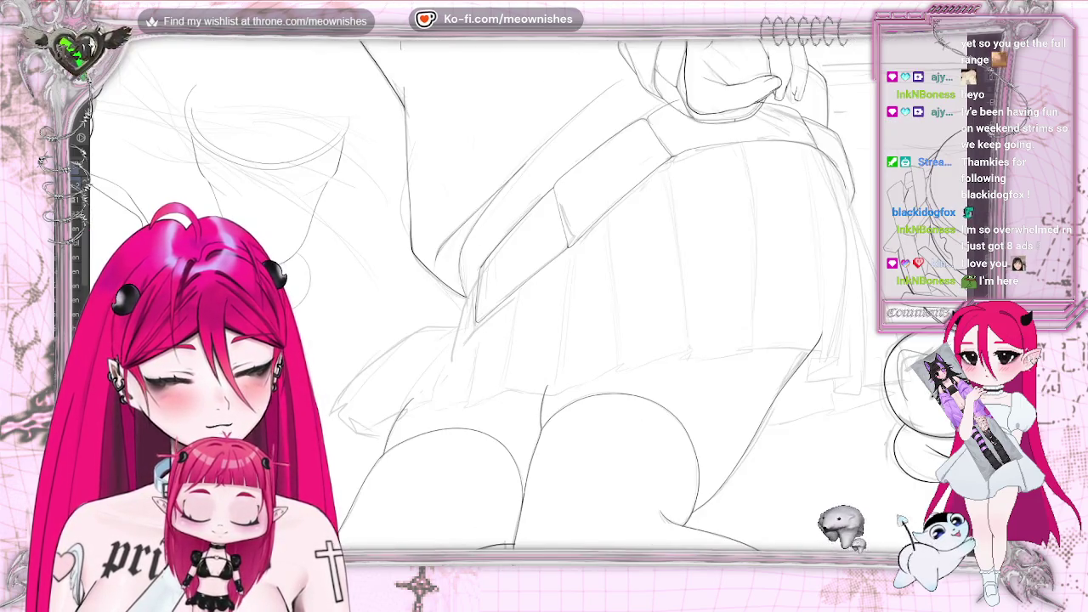
pyautogui.hotkey('ctrl', '0')
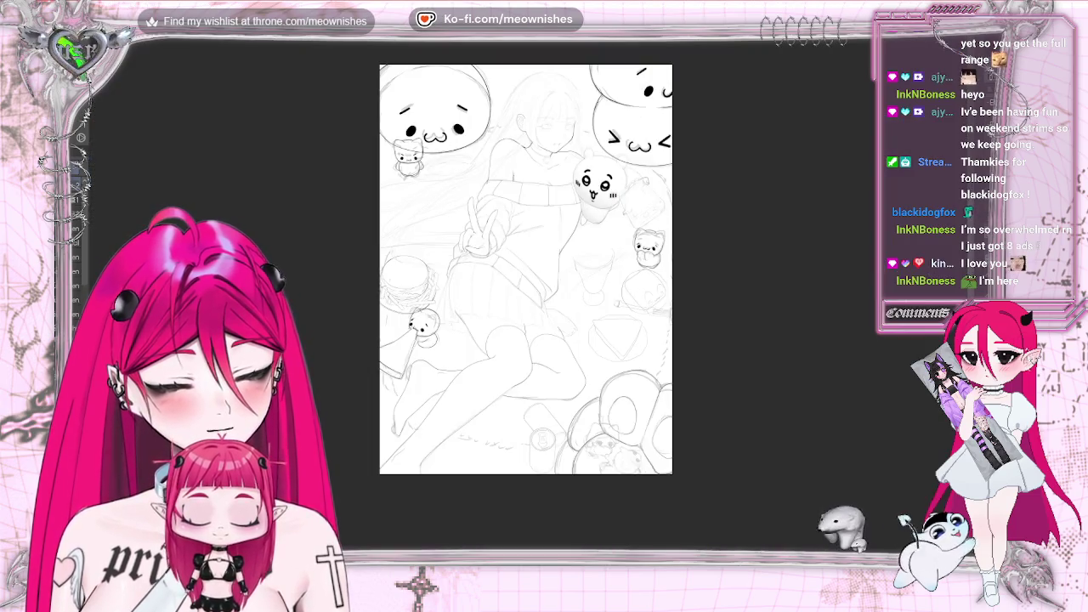
pyautogui.hotkey('ctrl', 'alt', '0')
pyautogui.hotkey('ctrl', '-')
pyautogui.hotkey('ctrl', '0')
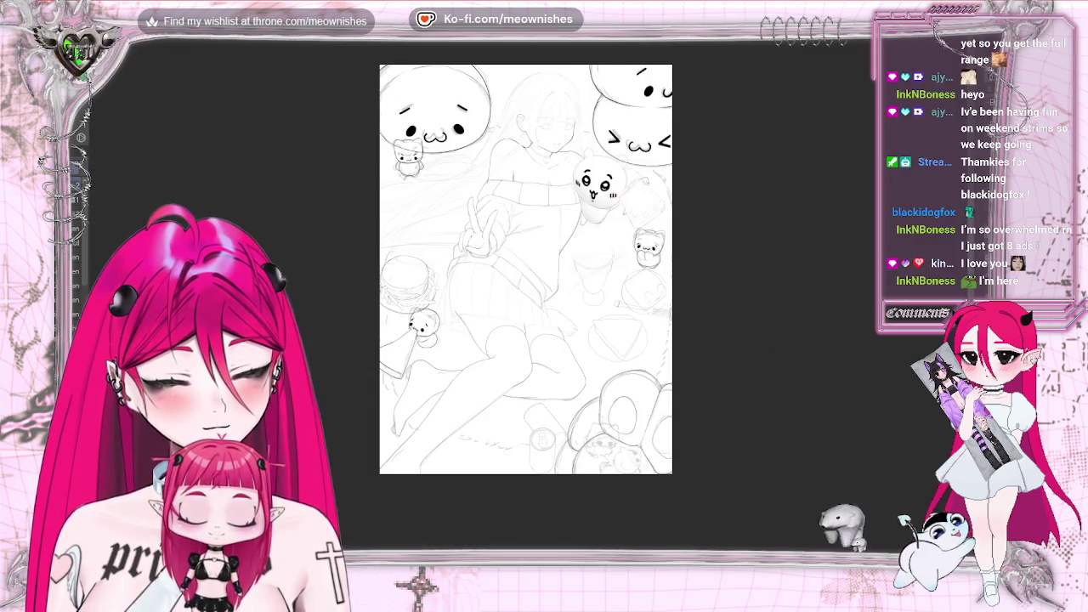
pyautogui.hotkey('ctrl', '+')
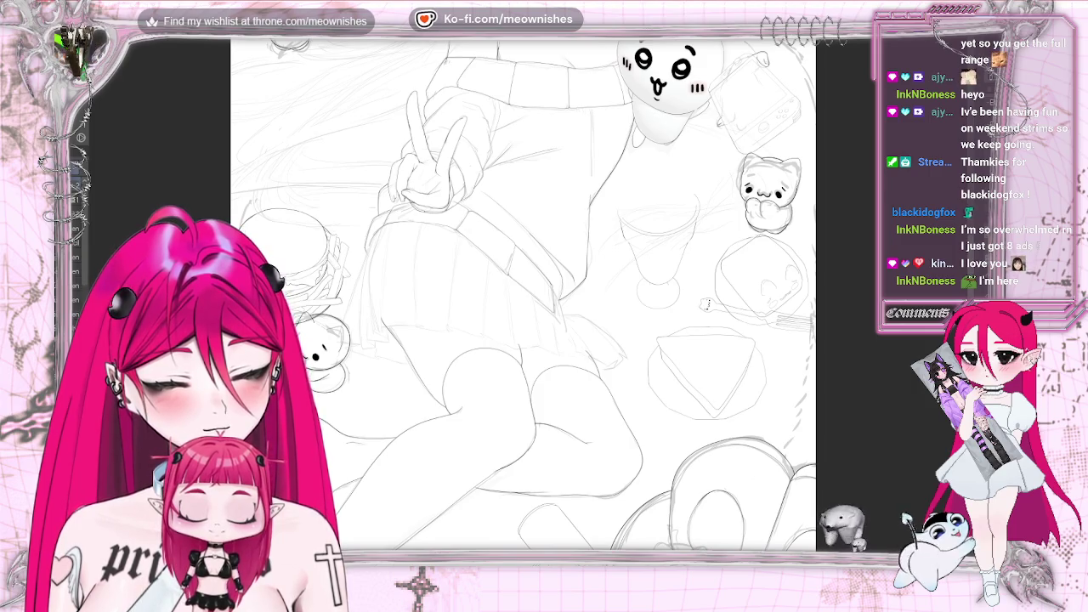
pyautogui.hotkey('ctrl', '+')
pyautogui.hotkey('ctrl', '+')
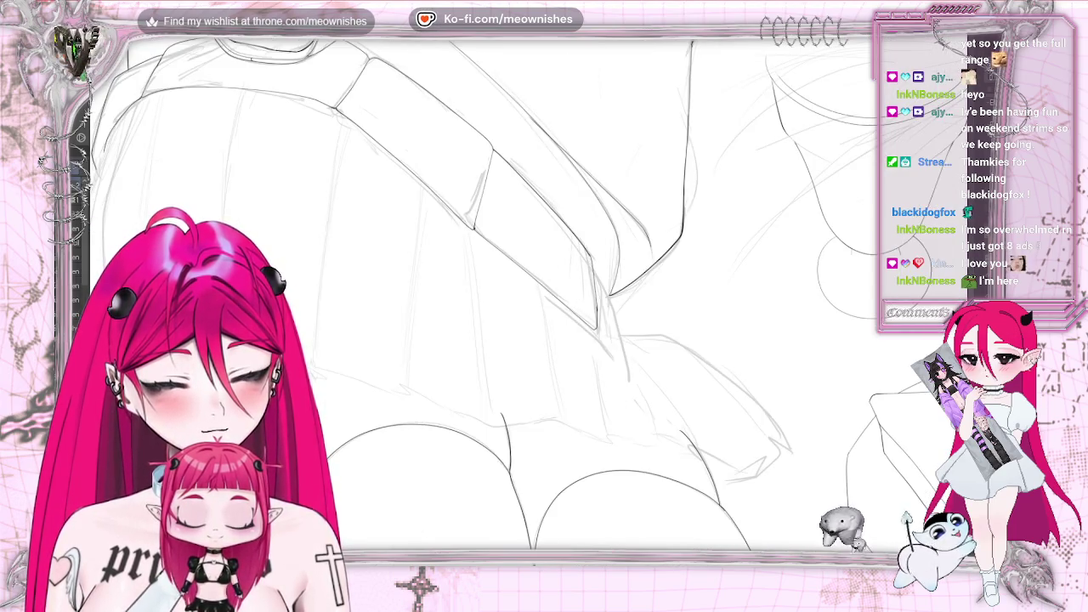
pyautogui.press('m')
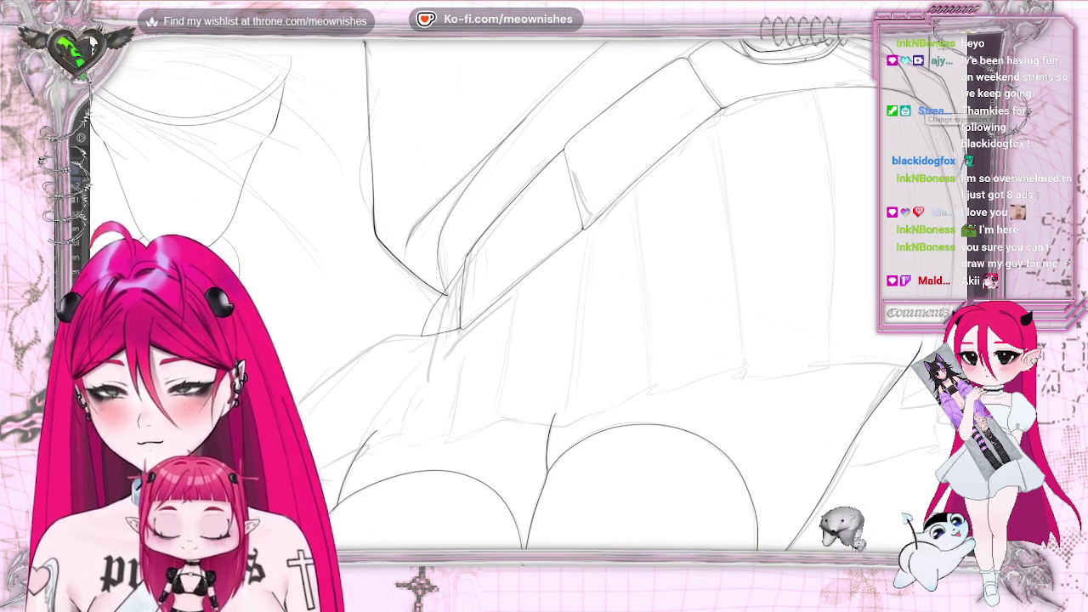
pyautogui.press('m')
pyautogui.hotkey('ctrl', '0')
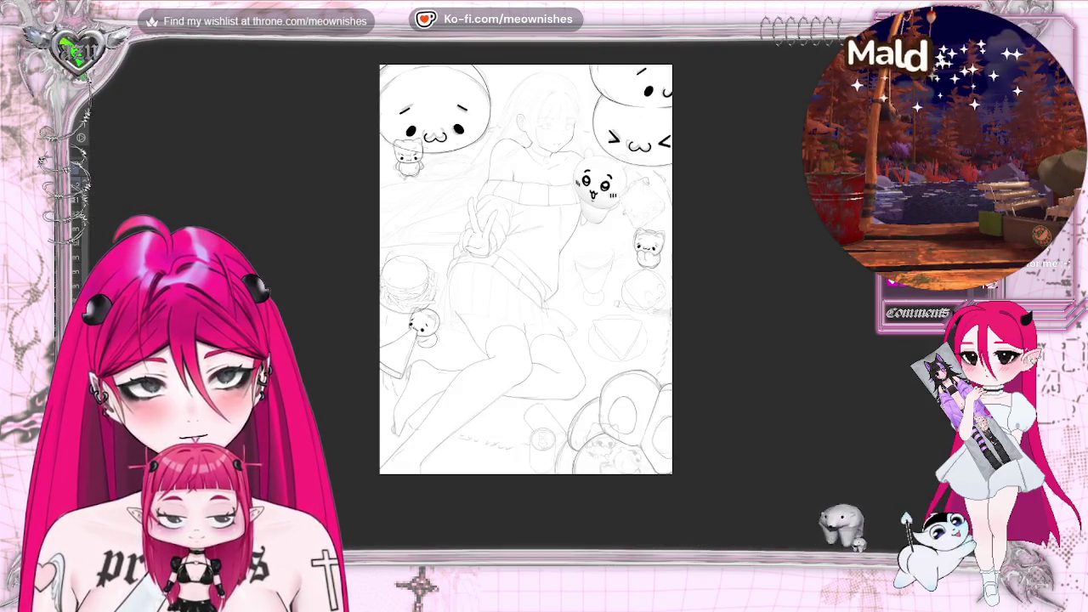
pyautogui.scroll(3, 523, 293)
pyautogui.press('Tab')
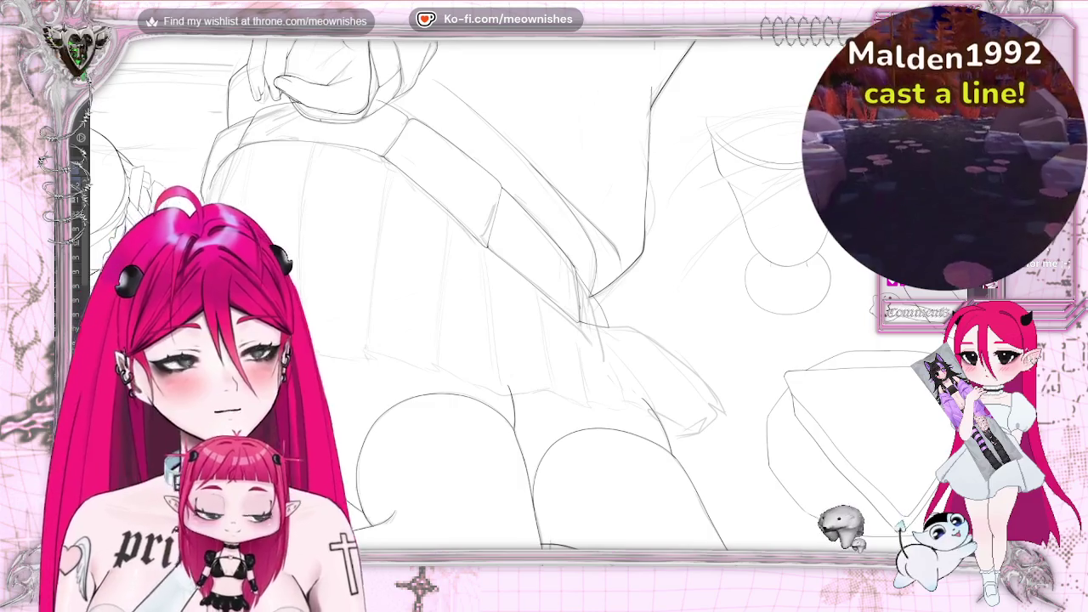